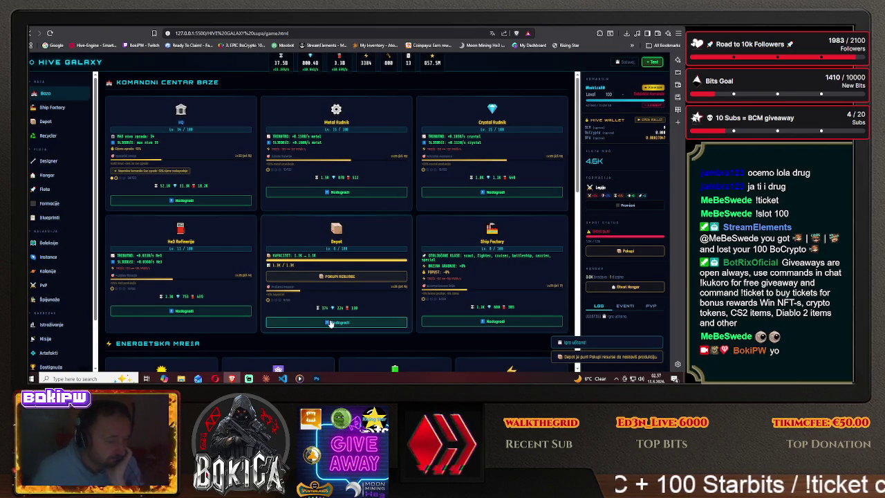
# - Switch from the game to the Tripo workspace and enlarge the three-stage I–III ship result
pyautogui.click(316, 378)
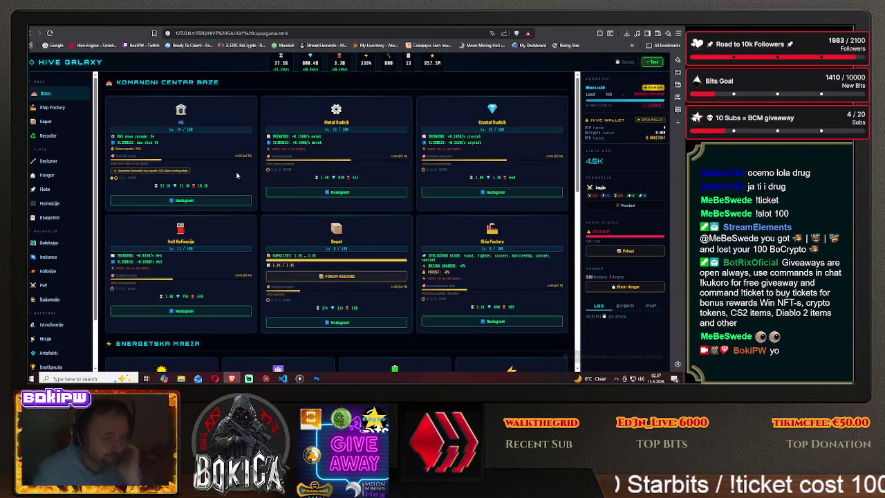
pyautogui.click(596, 27)
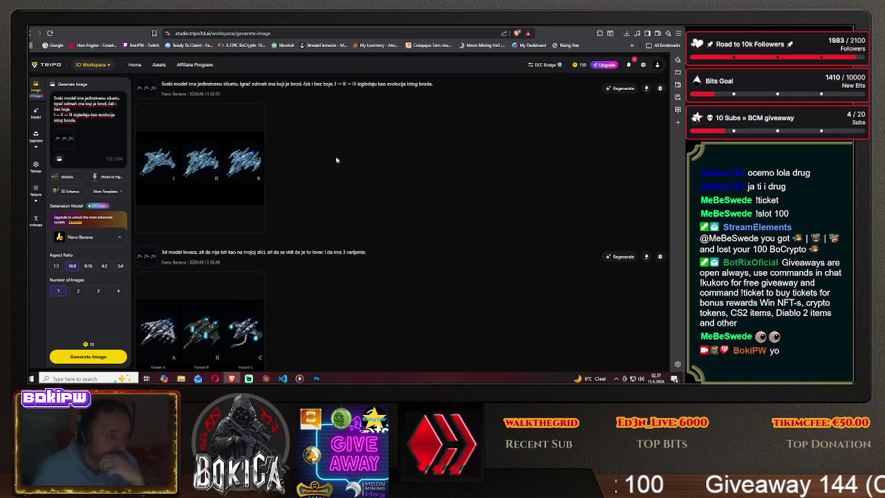
pyautogui.click(228, 171)
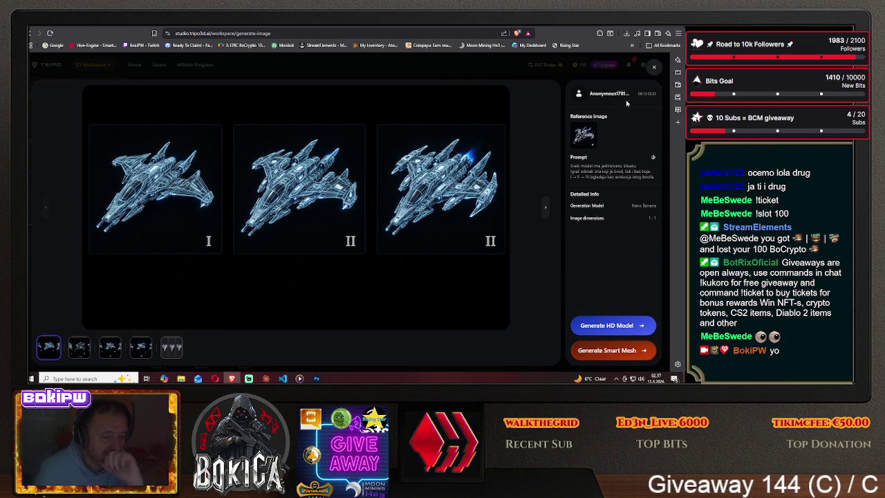
# - Close the enlarged ship preview and move to the ChatGPT conversation about icon rules
pyautogui.press('Escape')
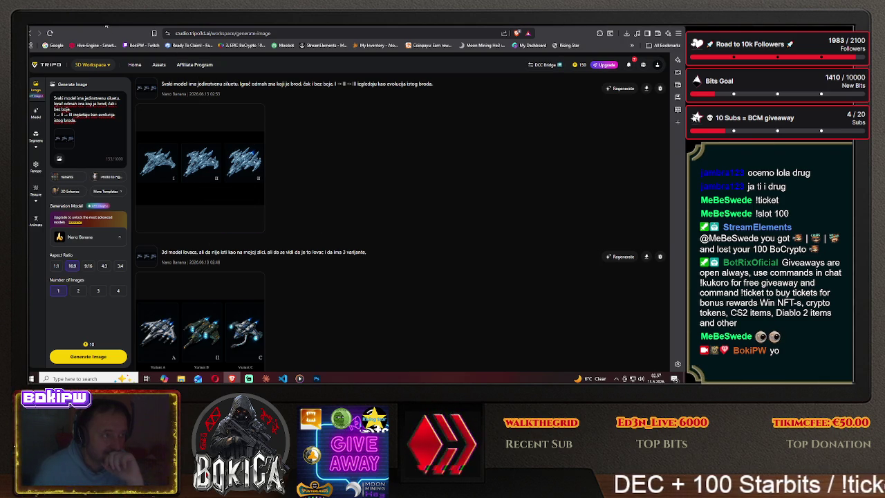
pyautogui.click(106, 26)
pyautogui.scroll(1, 164, 246)
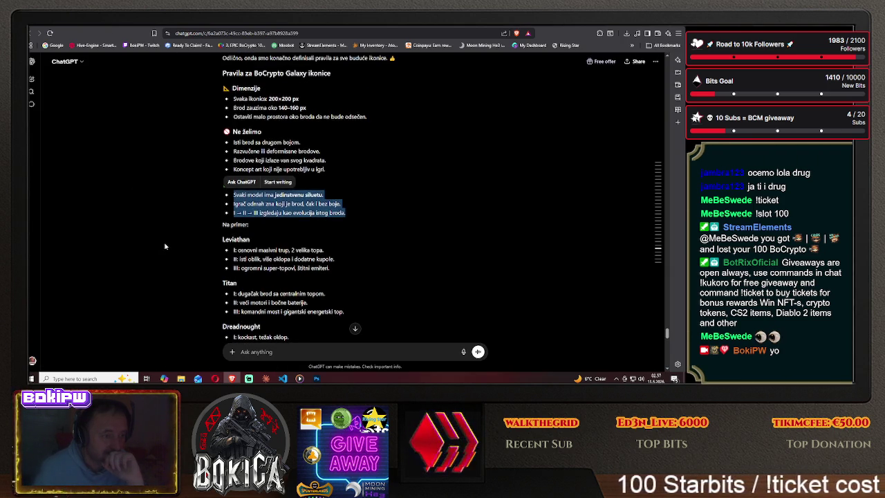
# - Scroll the ChatGPT conversation and briefly select the Leviathan tier lines
pyautogui.scroll(2, 164, 246)
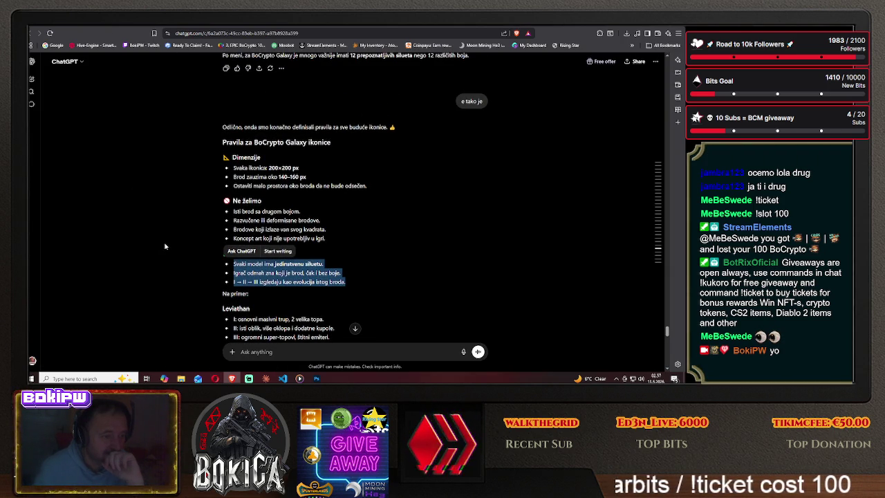
pyautogui.scroll(-3, 166, 247)
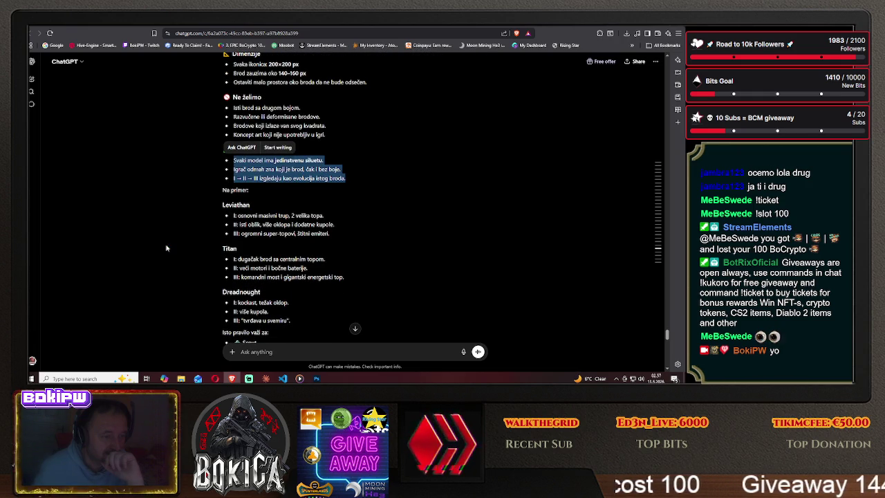
pyautogui.scroll(-1, 166, 248)
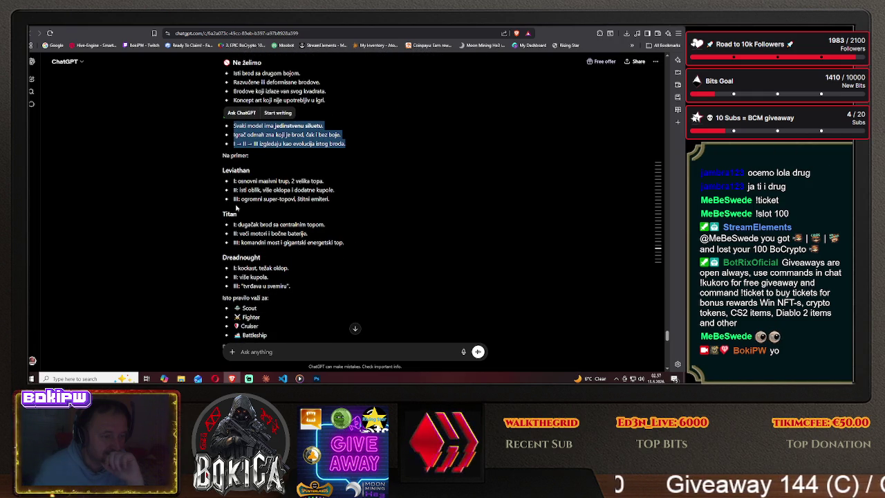
pyautogui.moveTo(232, 182); pyautogui.dragTo(190, 219)
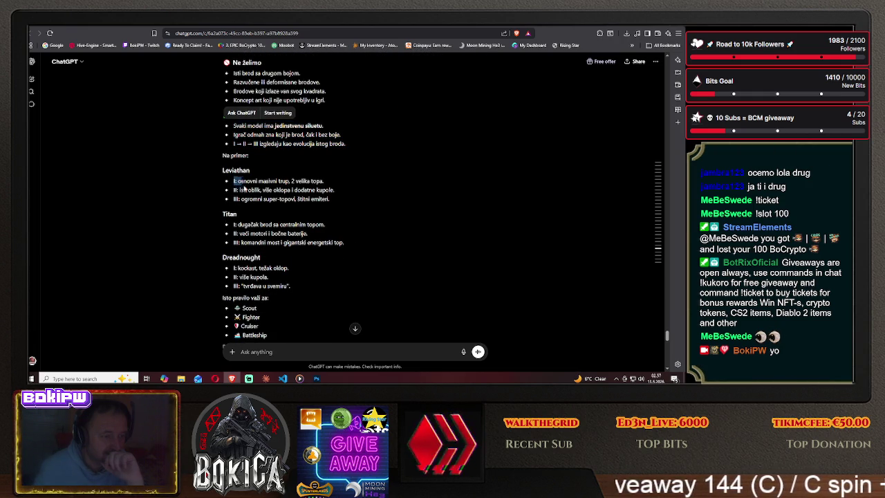
pyautogui.click(187, 221)
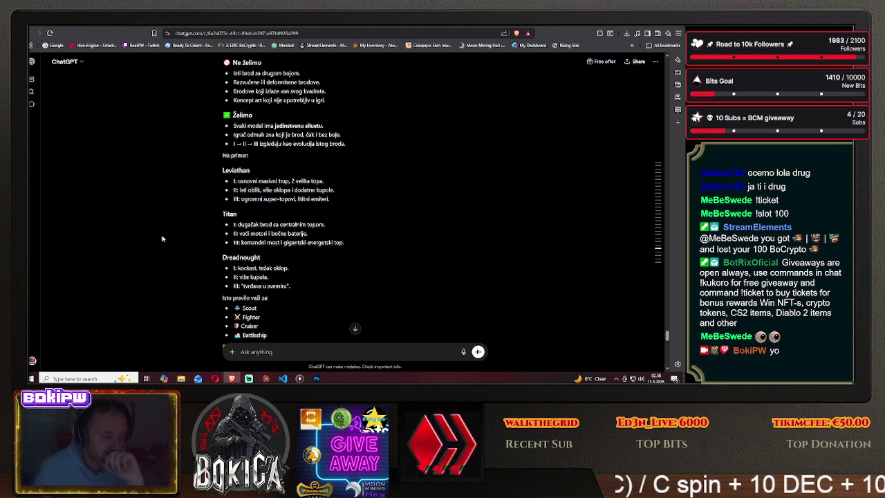
# - Copy the 'I = osnovna verzija' lines for versions I, II, III and select Tripo's old prompt
pyautogui.scroll(3, 163, 239)
pyautogui.scroll(2, 162, 238)
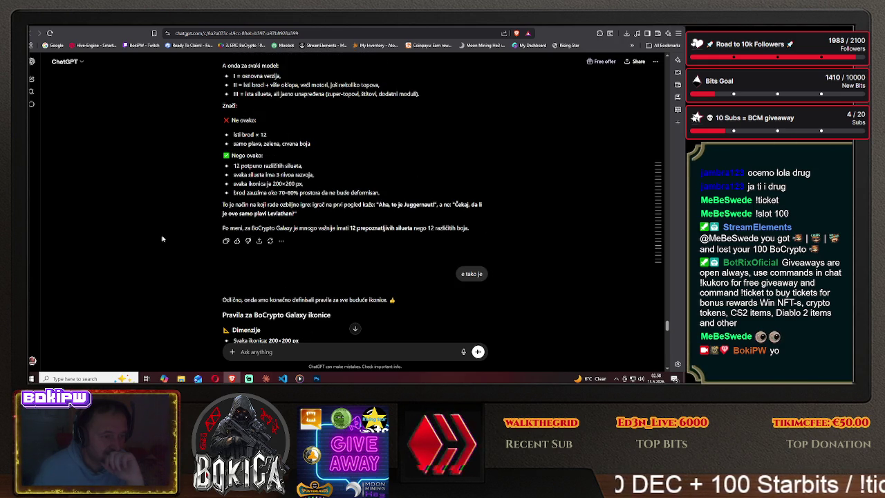
pyautogui.scroll(2, 163, 239)
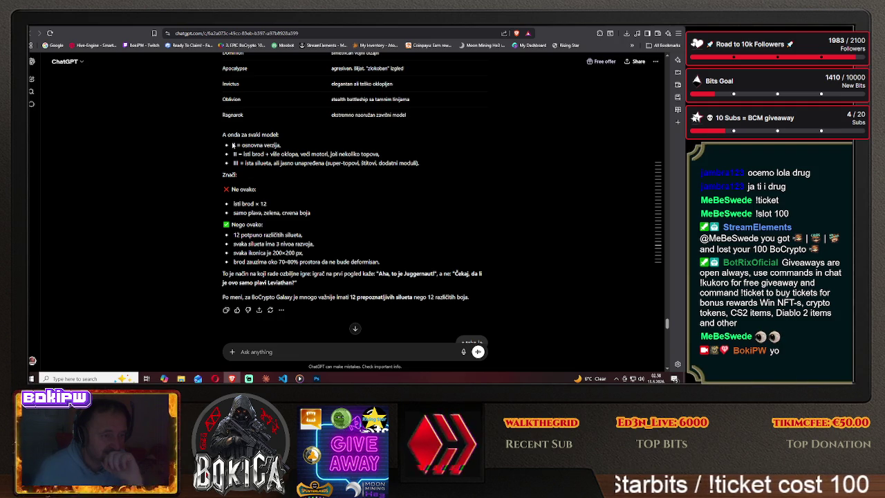
pyautogui.moveTo(233, 145)
pyautogui.mouseDown()
pyautogui.moveTo(417, 164)
pyautogui.moveTo(379, 169)
pyautogui.mouseUp()
pyautogui.rightClick(406, 164)
pyautogui.click(425, 169)
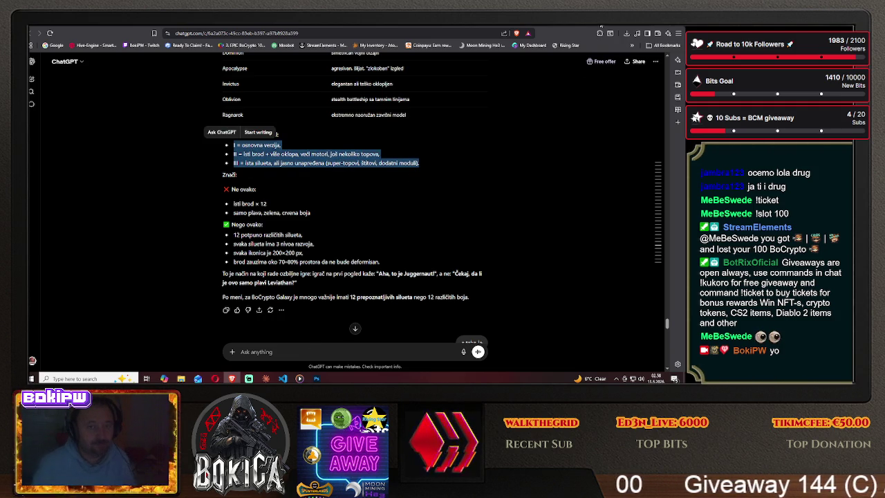
pyautogui.hotkey('ctrl', 'Tab')
pyautogui.moveTo(69, 120); pyautogui.dragTo(55, 94)
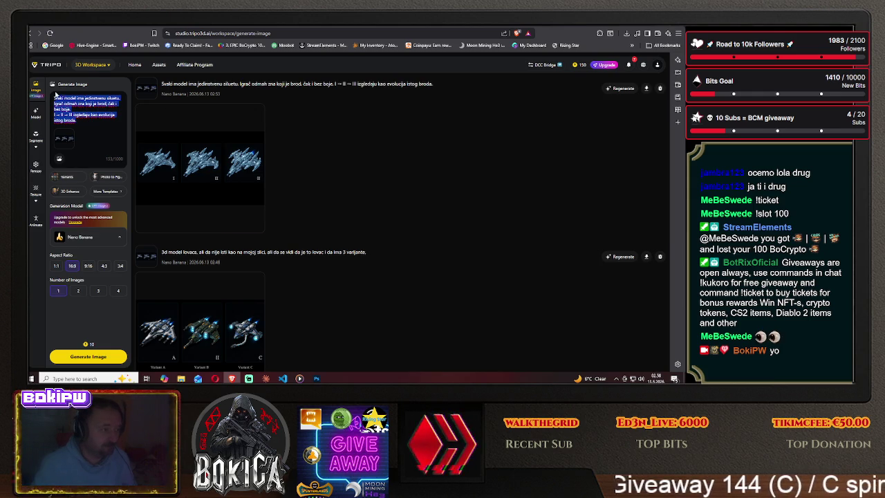
# - Paste the I/II/III tier description as the prompt and generate a new ship image
pyautogui.hotkey('ctrl', 'v')
pyautogui.moveTo(200, 159)
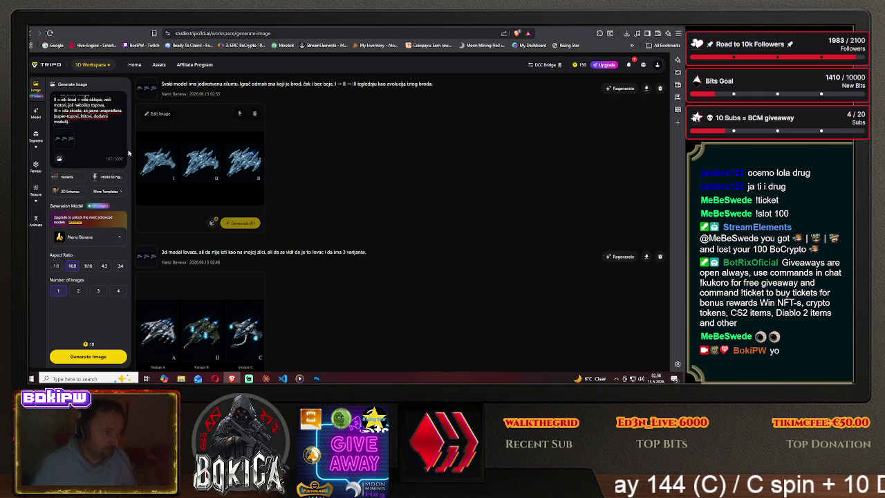
pyautogui.click(88, 356)
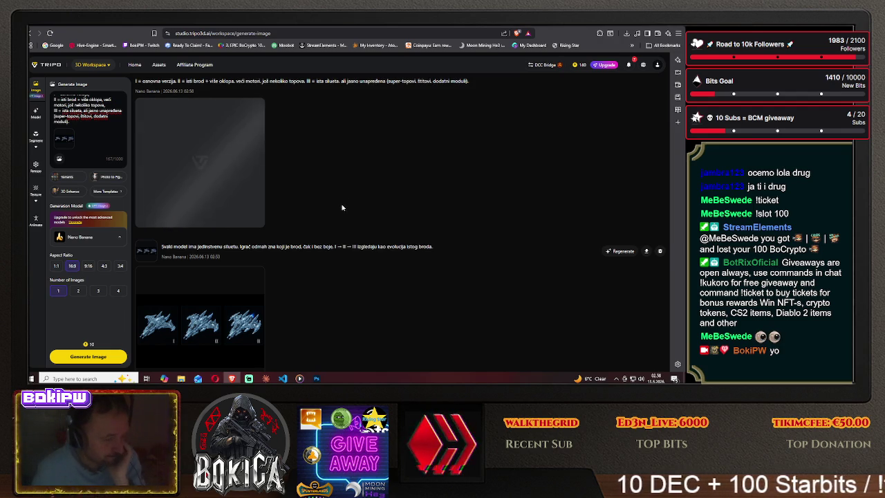
pyautogui.scroll(-1, 345, 206)
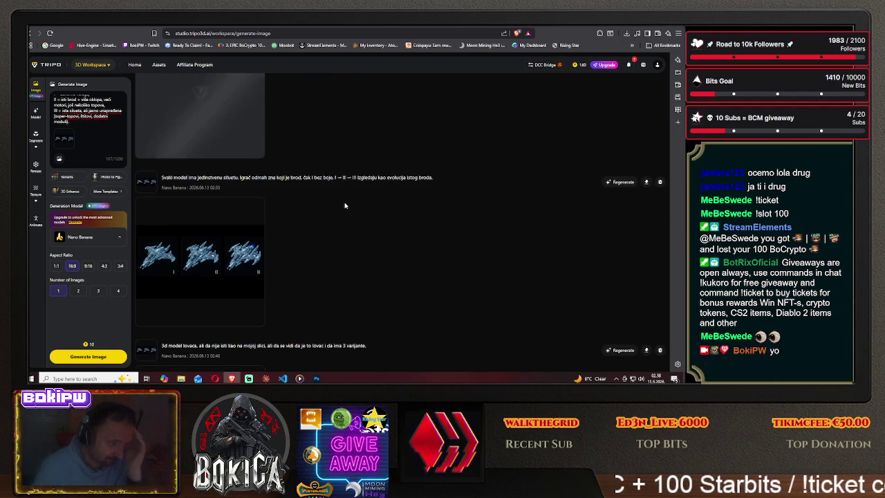
pyautogui.scroll(-1, 345, 205)
pyautogui.scroll(-1, 345, 205)
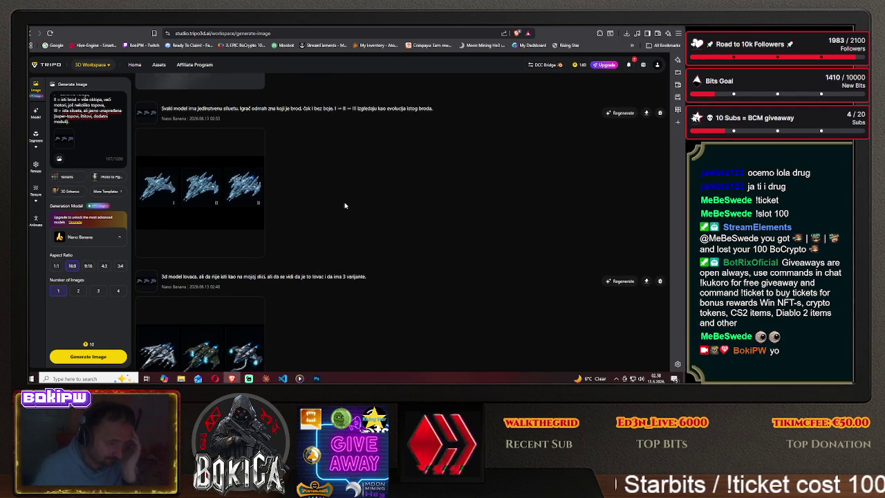
pyautogui.click(252, 197)
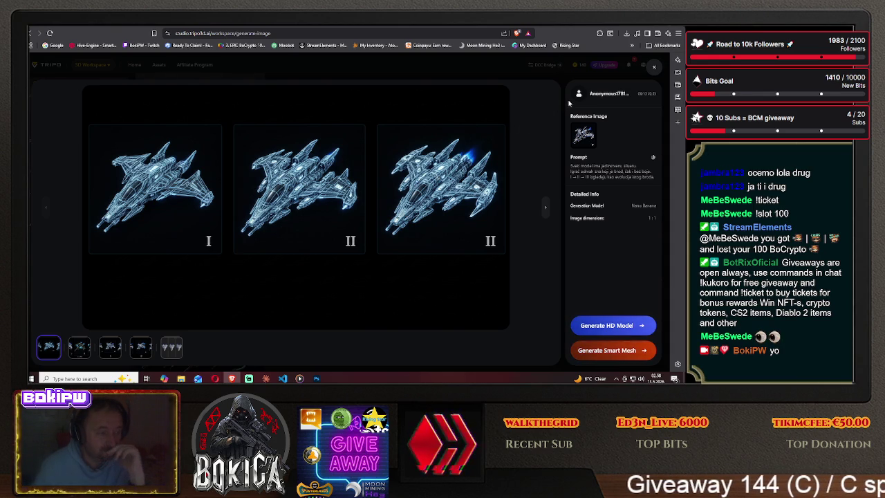
# - Close the earlier preview and enlarge the newly generated three-ship set
pyautogui.click(655, 70)
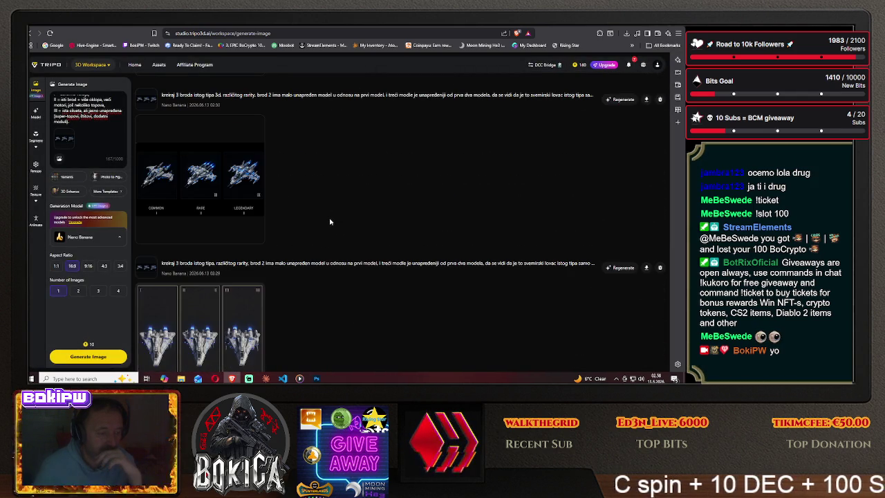
pyautogui.scroll(2, 329, 228)
pyautogui.scroll(2, 329, 233)
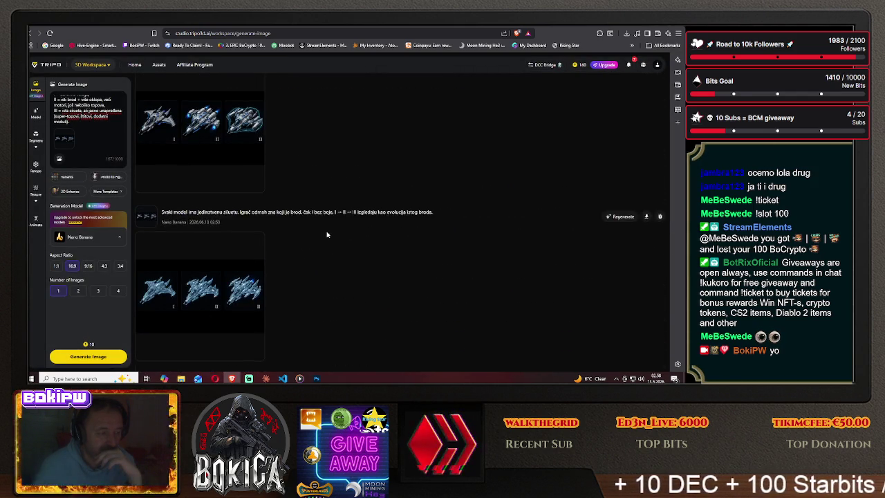
pyautogui.scroll(1, 415, 166)
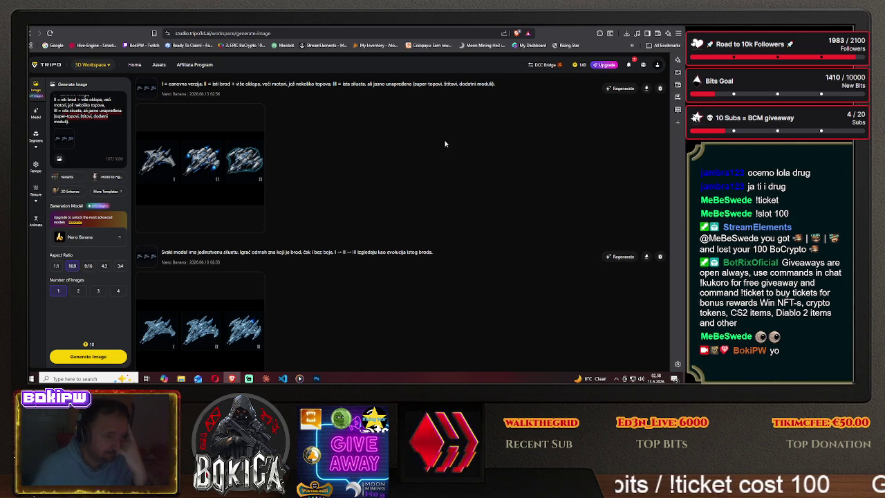
pyautogui.click(241, 161)
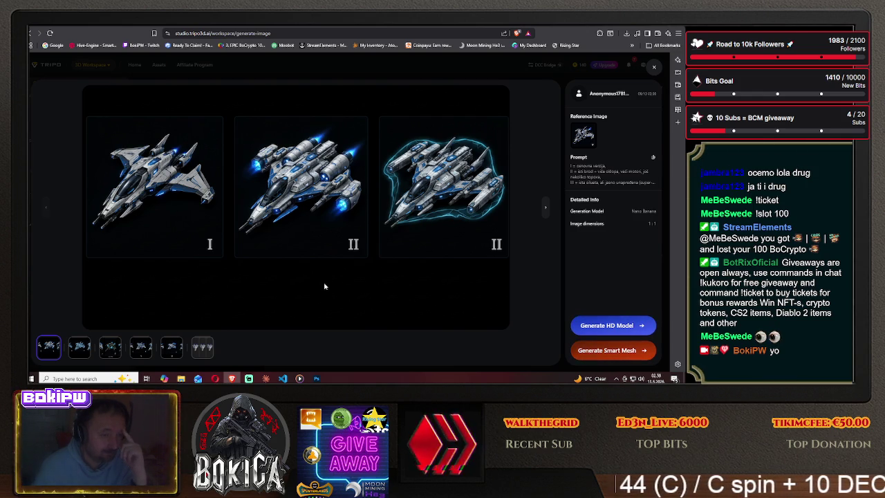
pyautogui.click(316, 379)
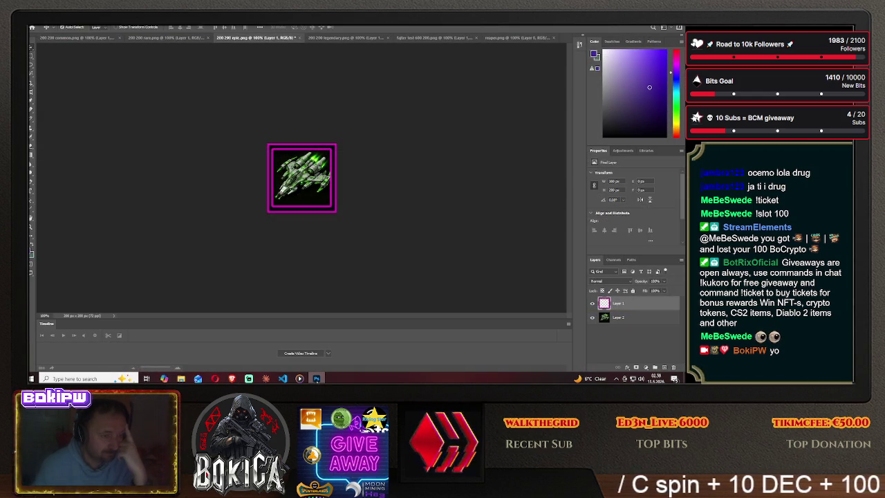
pyautogui.click(316, 378)
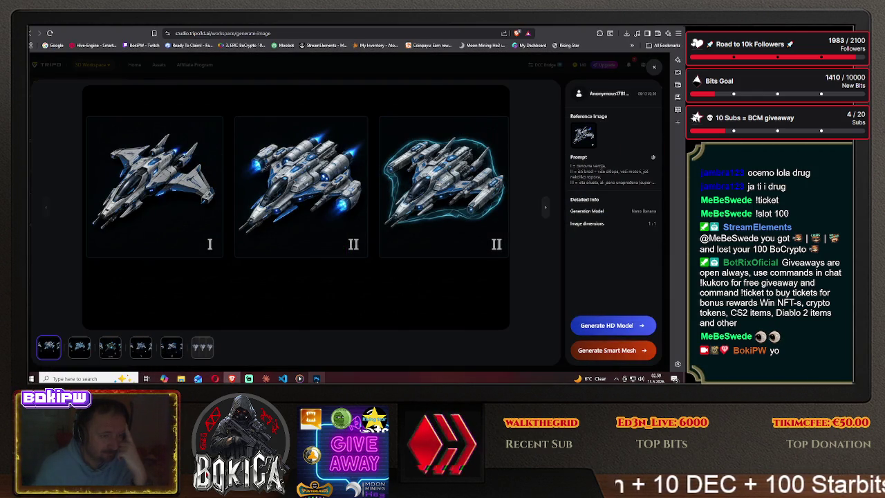
pyautogui.click(316, 379)
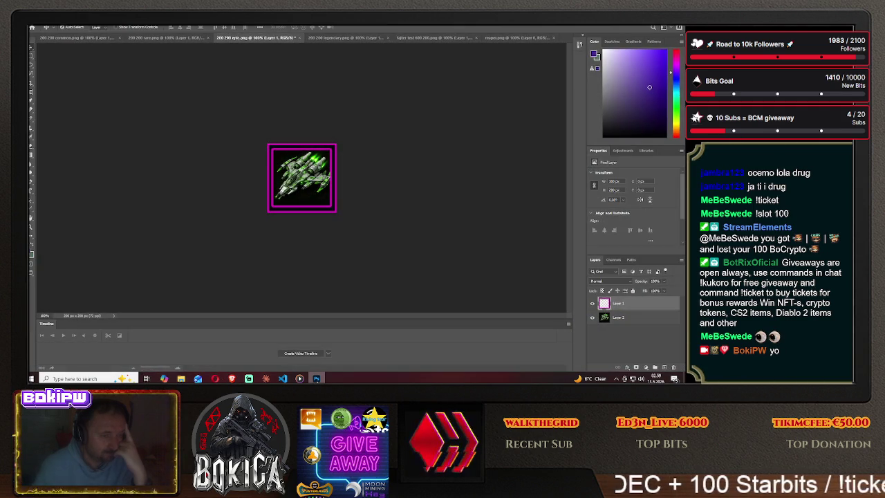
pyautogui.click(316, 378)
pyautogui.click(316, 379)
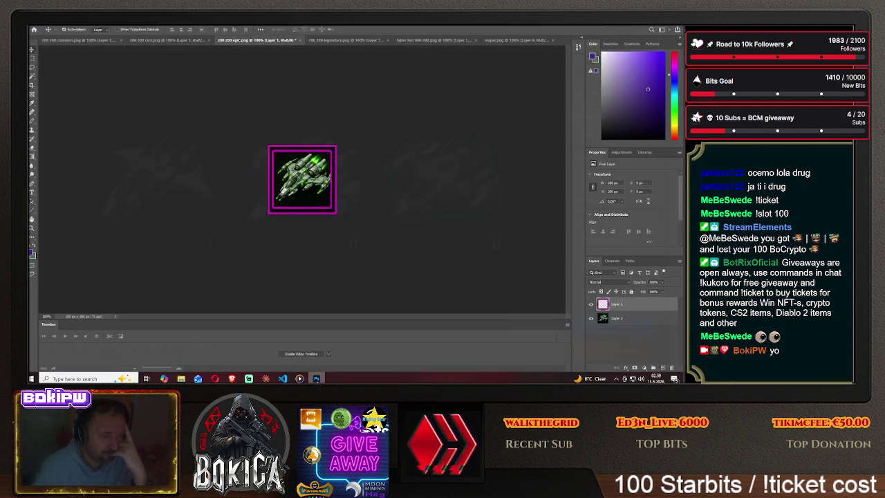
pyautogui.click(500, 39)
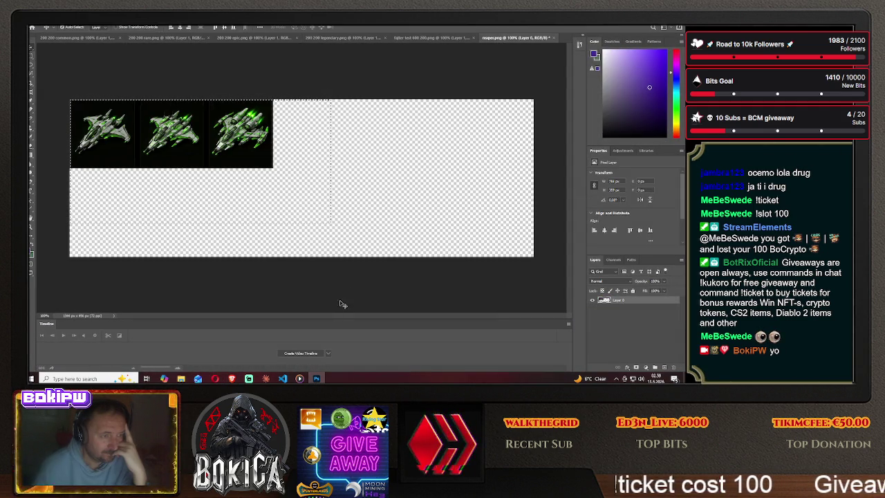
pyautogui.click(232, 378)
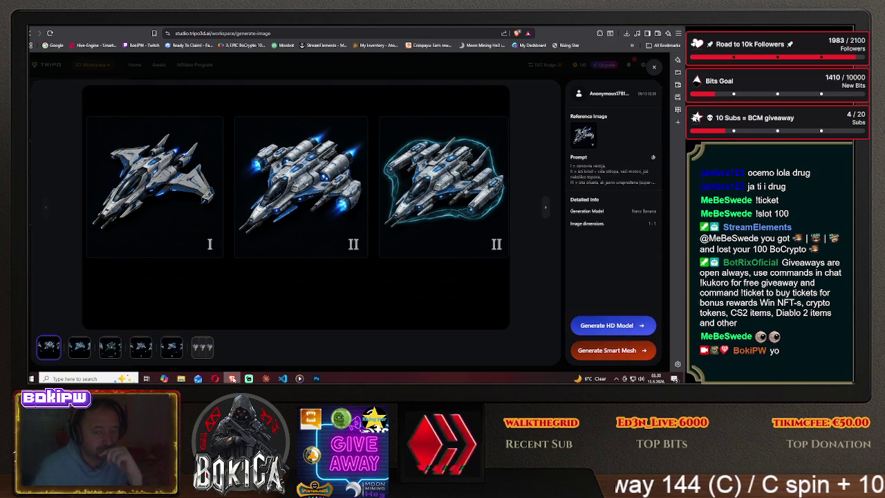
# - Close the ship lightbox, scroll through past generations, and switch to the Hive Galaxy page
pyautogui.press('Escape')
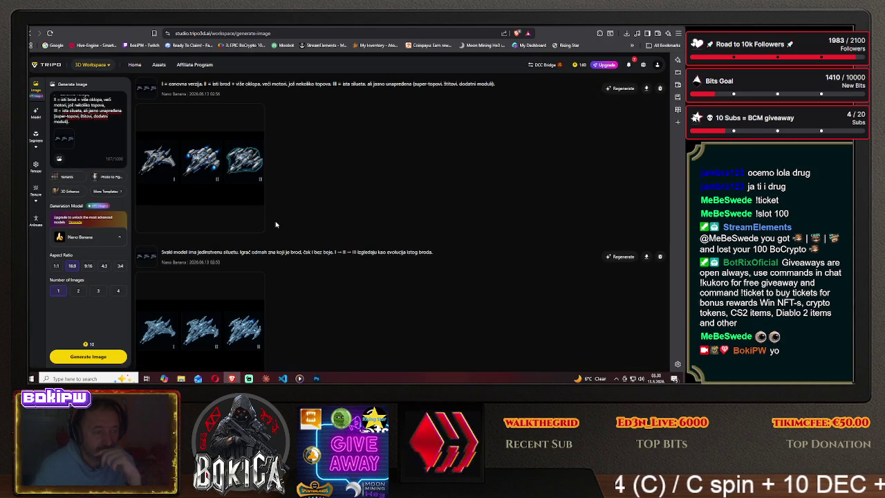
pyautogui.scroll(-2, 304, 218)
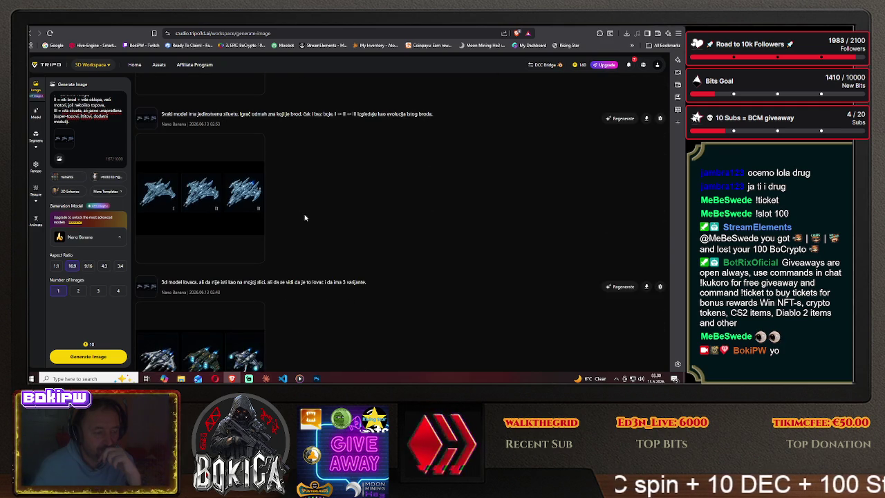
pyautogui.scroll(-2, 304, 218)
pyautogui.scroll(-3, 304, 218)
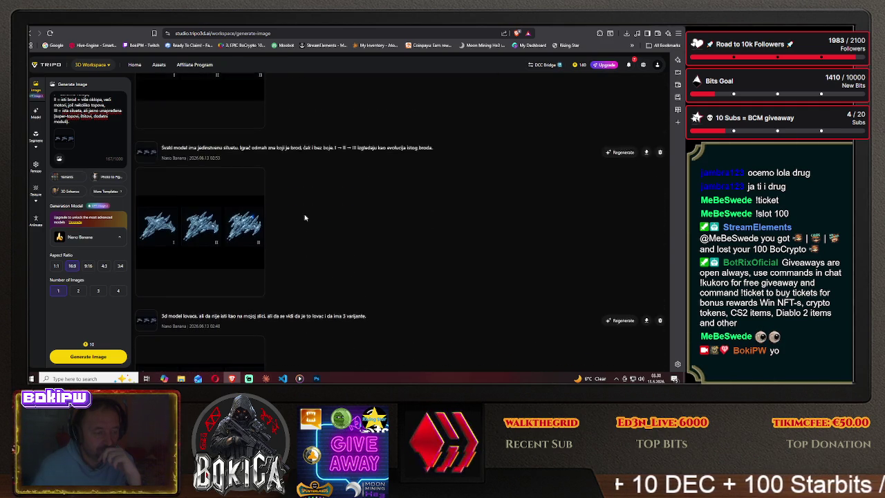
pyautogui.scroll(-1, 304, 217)
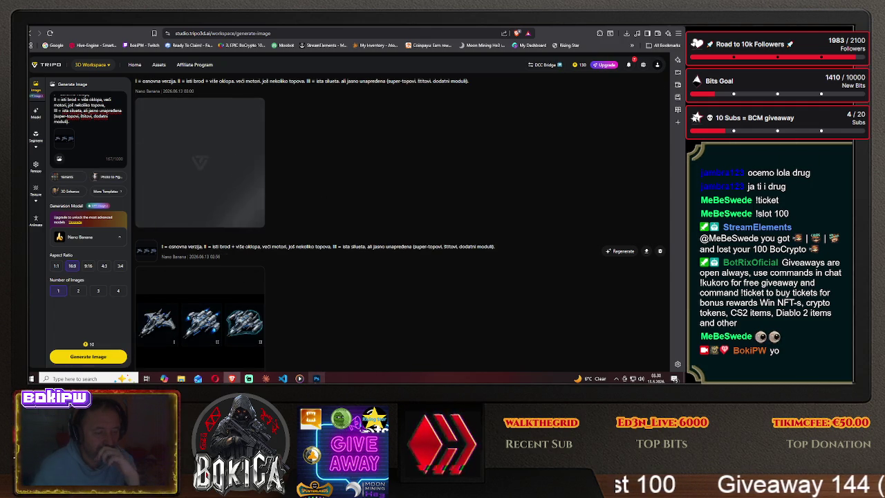
pyautogui.hotkey('alt', 'Tab')
pyautogui.hotkey('alt', 'Tab')
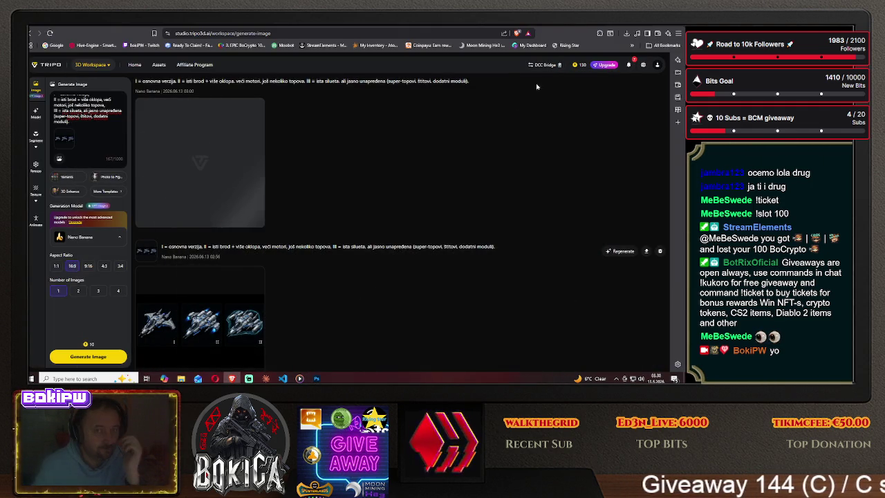
pyautogui.click(566, 27)
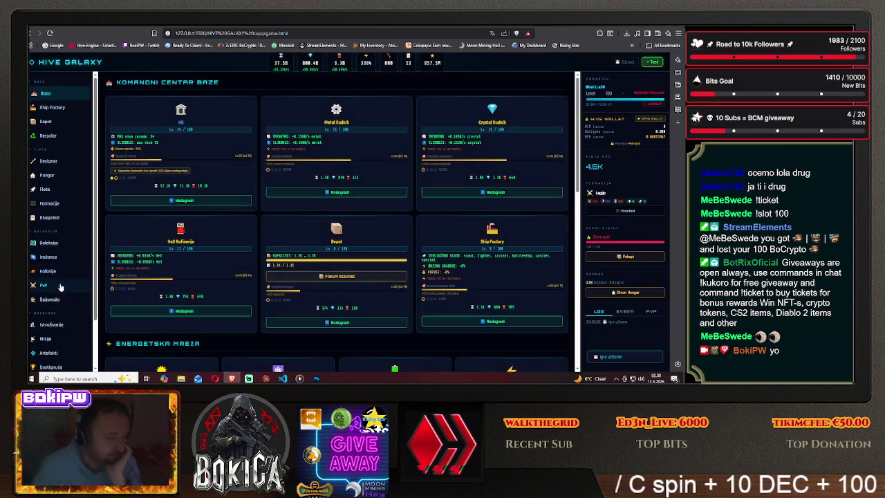
# - Open the PvP Arena, show and hide Claude Code, and reload the game page
pyautogui.click(62, 284)
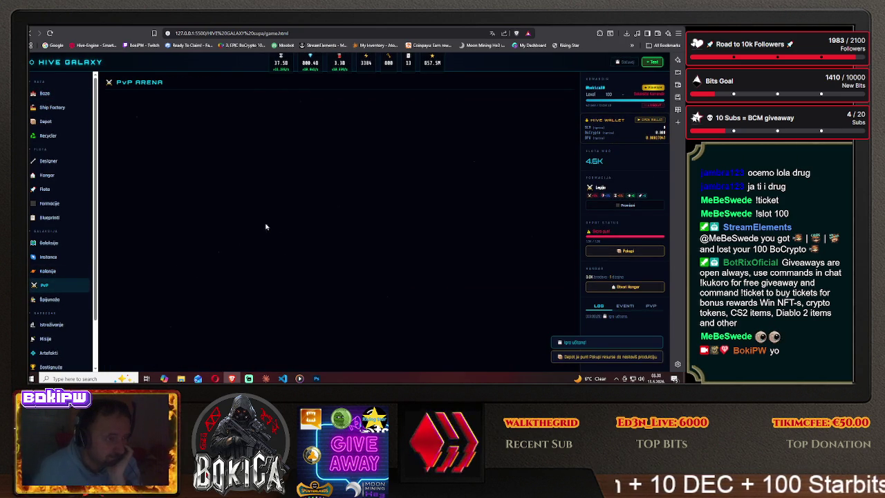
pyautogui.click(266, 378)
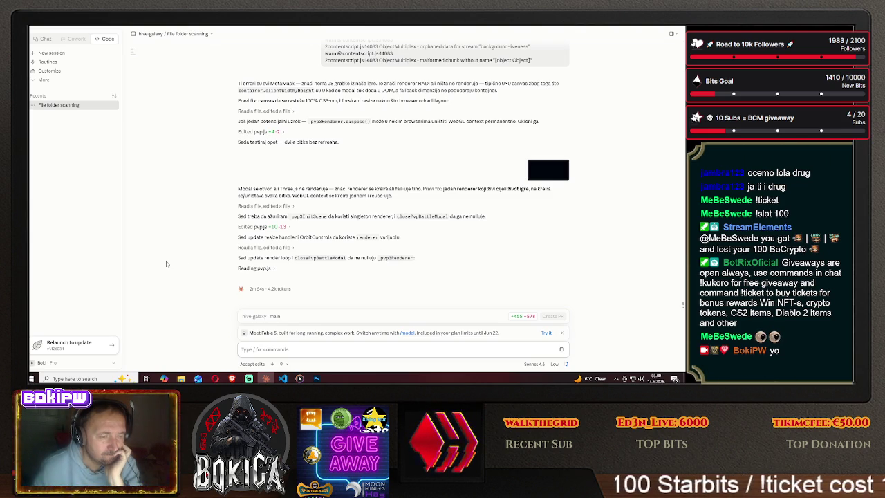
pyautogui.click(266, 377)
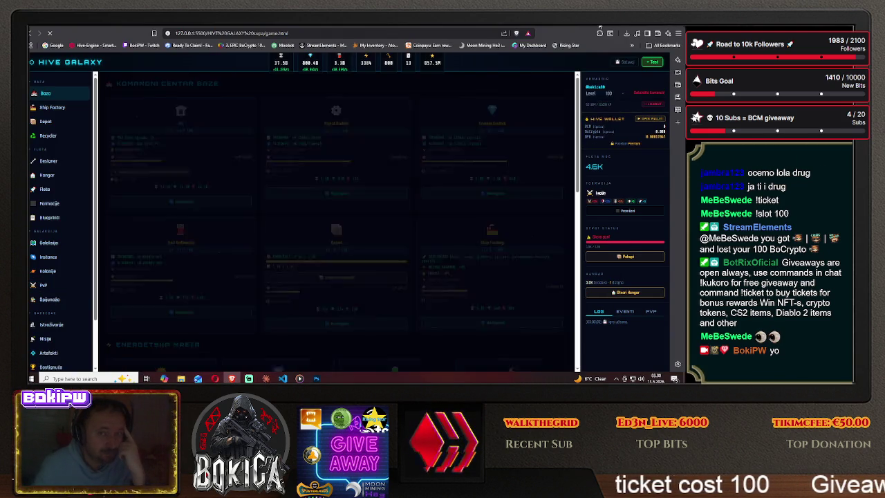
pyautogui.click(583, 41)
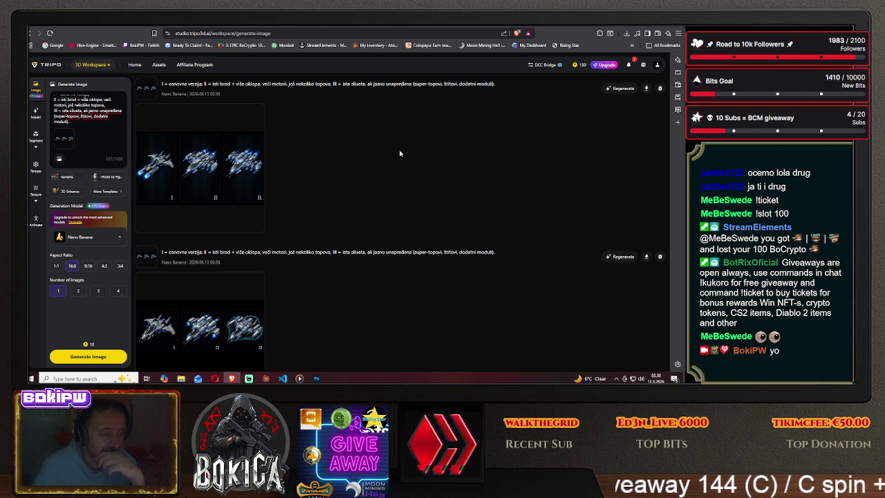
# - Open the newest I/II/II three-ship image in the viewer with its details panel
pyautogui.click(207, 166)
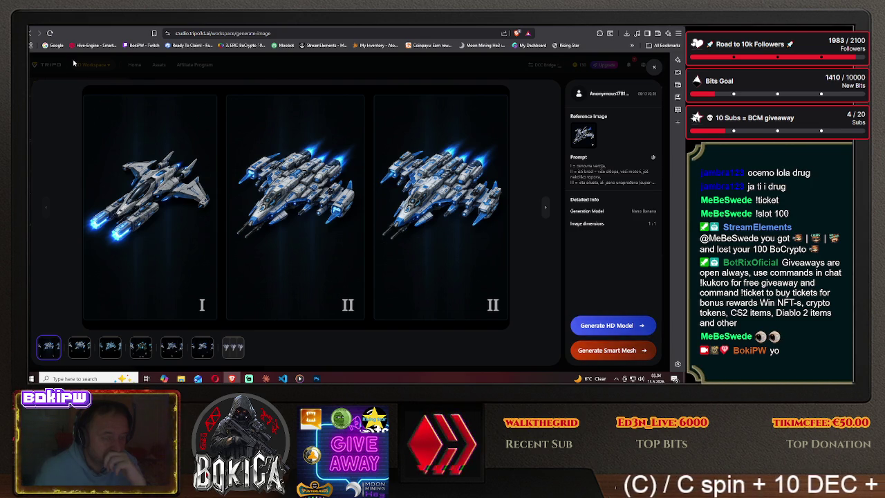
# - Save the ship image as a PNG to the Desktop and launch another generation (130→120 credits)
pyautogui.rightClick(309, 185)
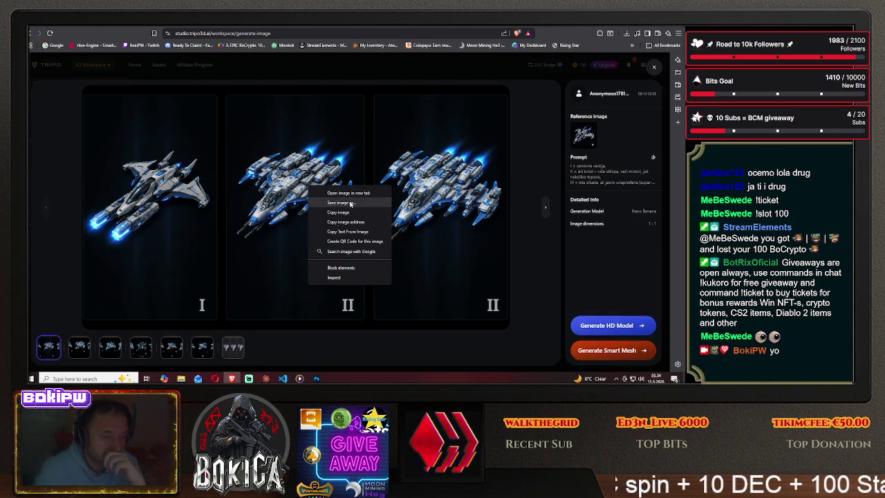
pyautogui.click(350, 203)
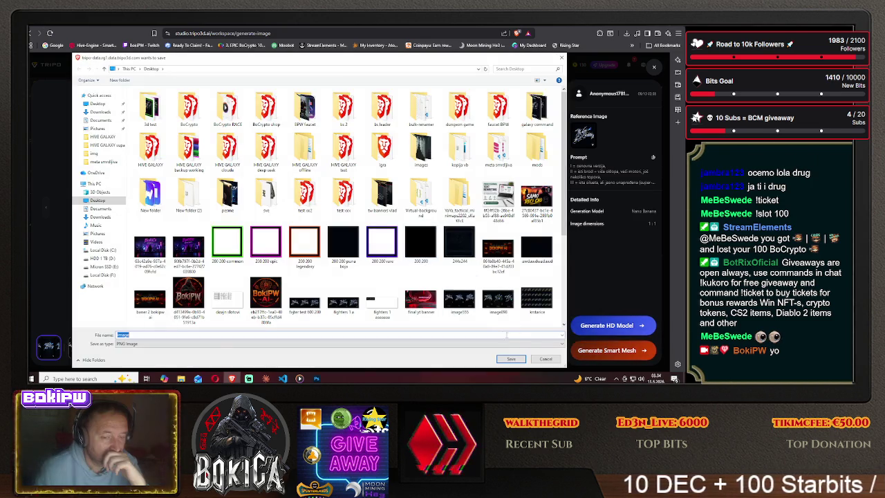
pyautogui.click(512, 358)
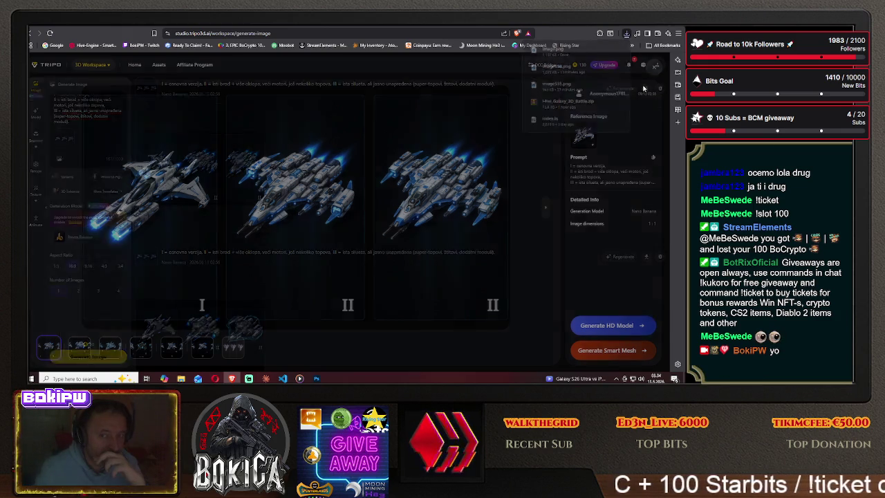
pyautogui.click(87, 355)
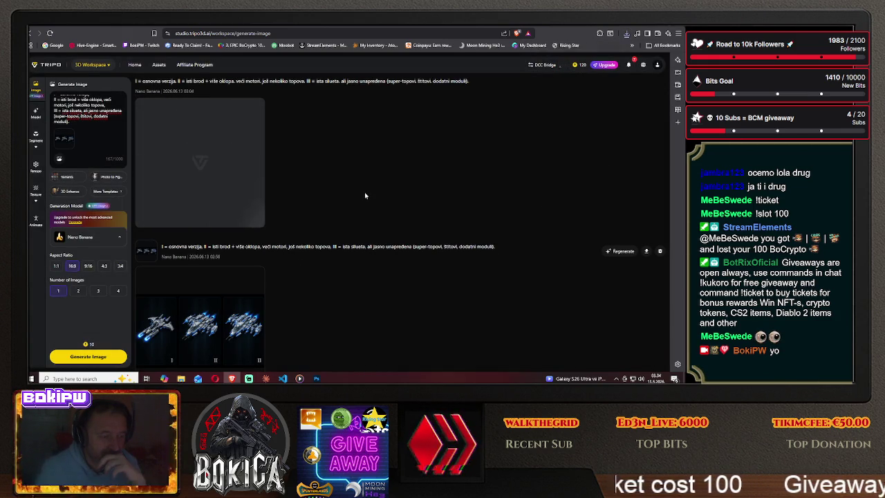
pyautogui.scroll(-3, 364, 192)
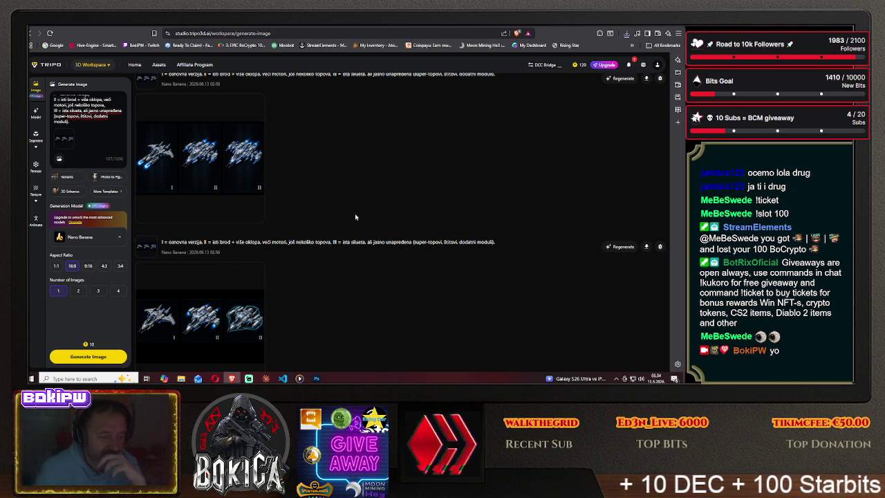
# - Scroll the history and open the IV/V/VI ship image, shield-outlined V in the middle
pyautogui.scroll(1, 355, 216)
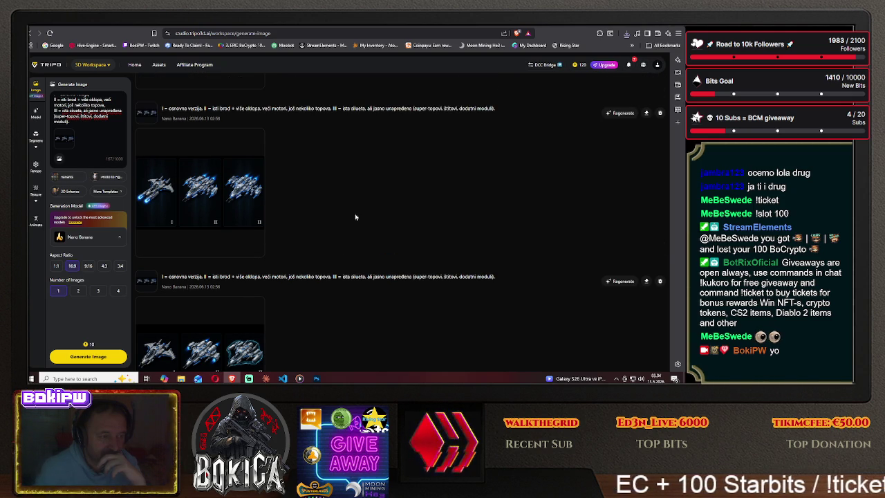
pyautogui.scroll(-1, 355, 218)
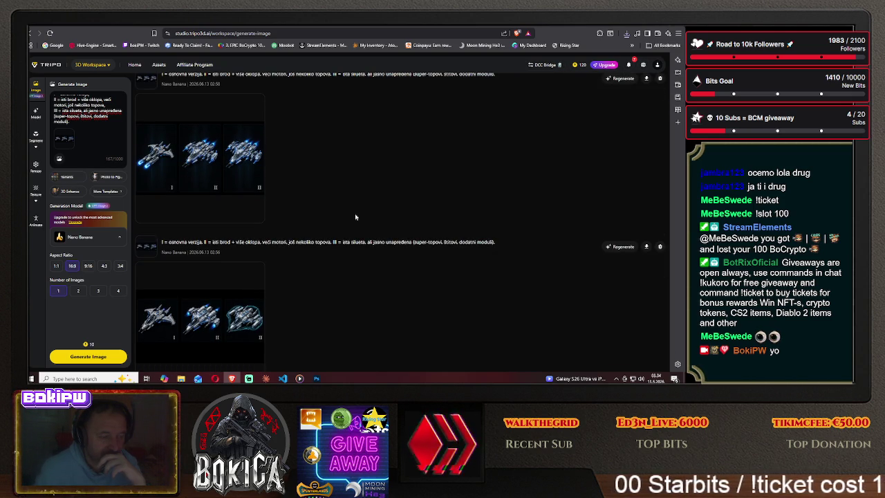
pyautogui.scroll(4, 355, 216)
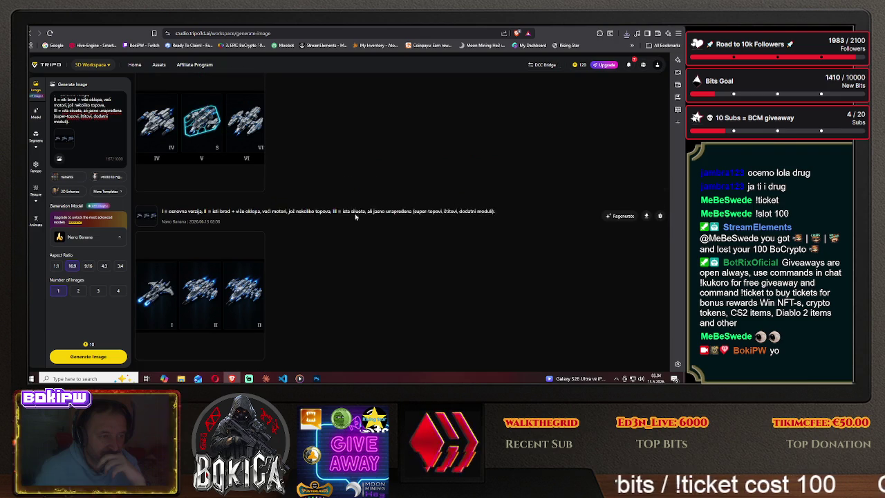
pyautogui.scroll(1, 354, 217)
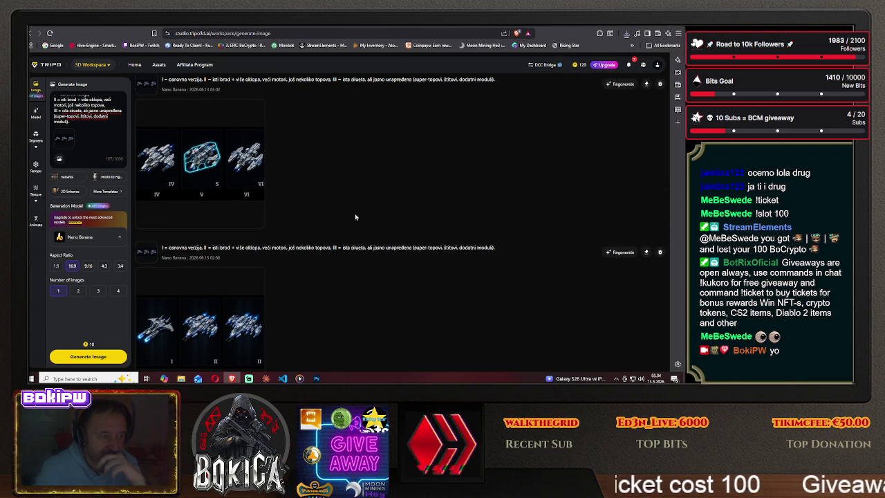
pyautogui.click(240, 167)
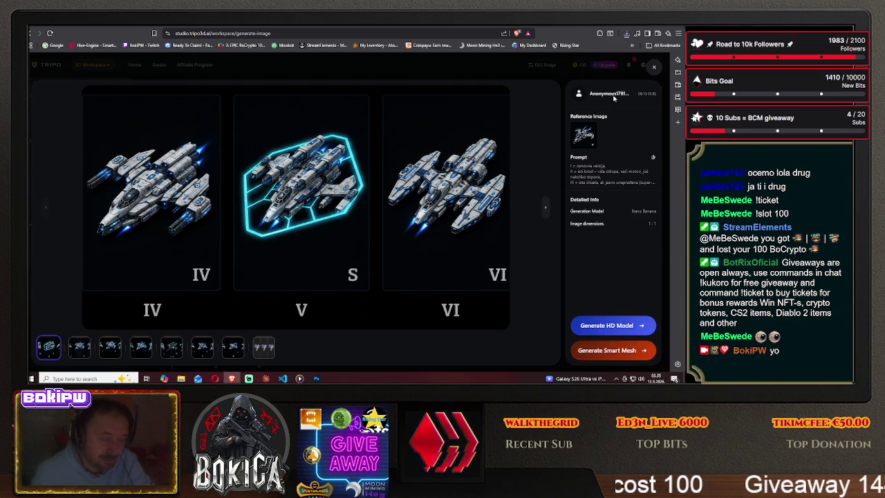
# - Close the preview, set the image count to 2, and generate two new ship images
pyautogui.press('Escape')
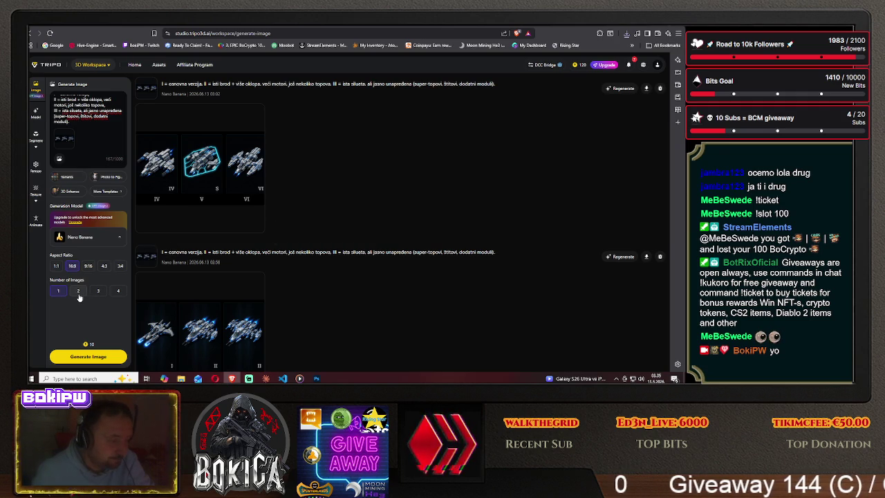
pyautogui.click(79, 293)
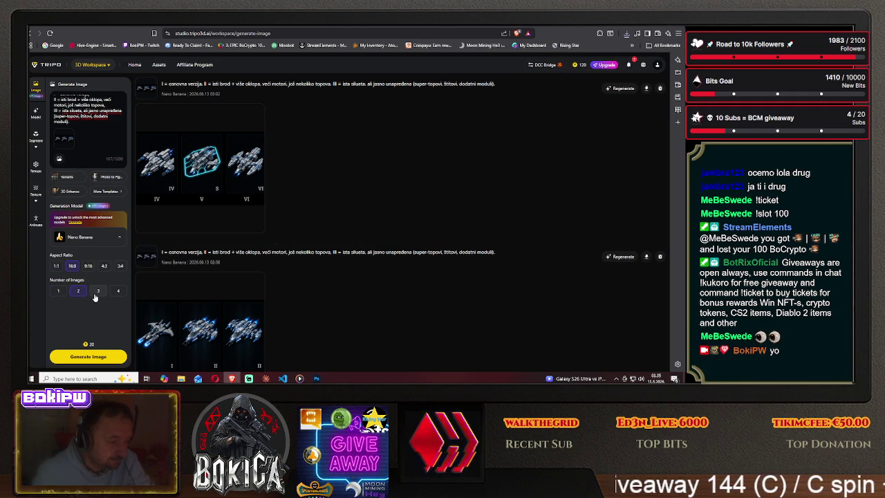
pyautogui.click(88, 356)
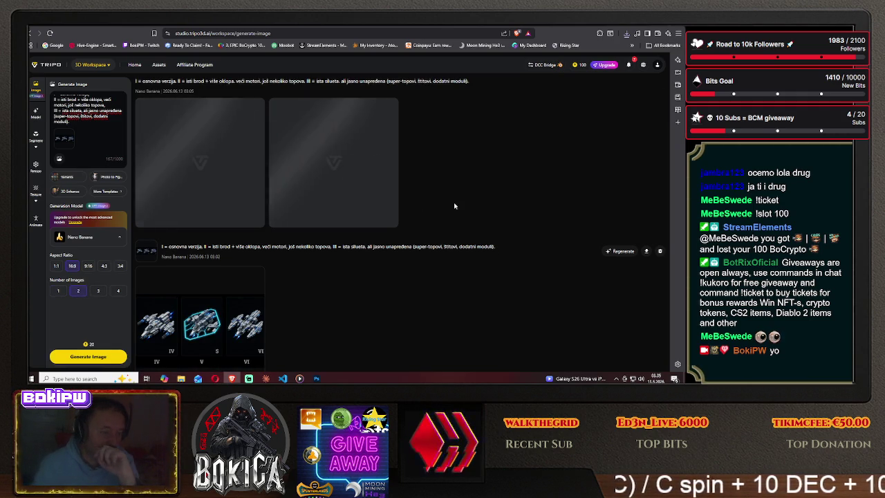
# - Scroll down through older generations and back up to the 03:03 and 03:02 batches
pyautogui.scroll(-2, 429, 214)
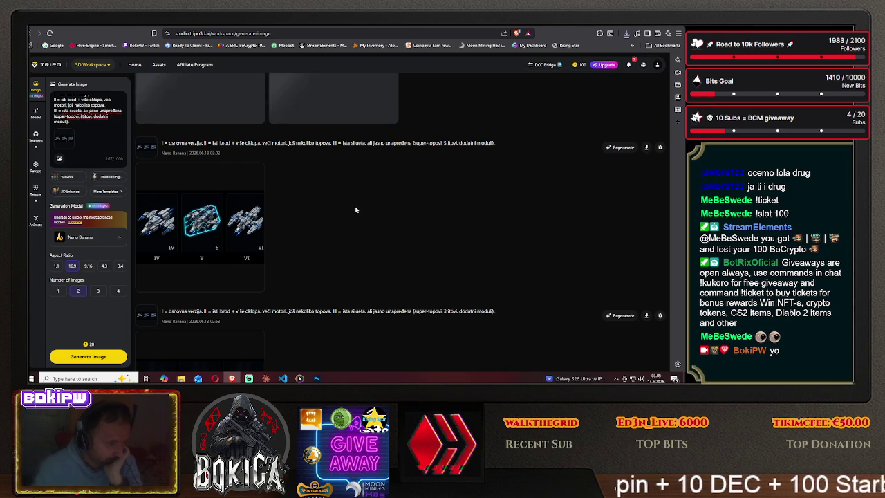
pyautogui.scroll(-1, 357, 210)
pyautogui.scroll(-2, 357, 209)
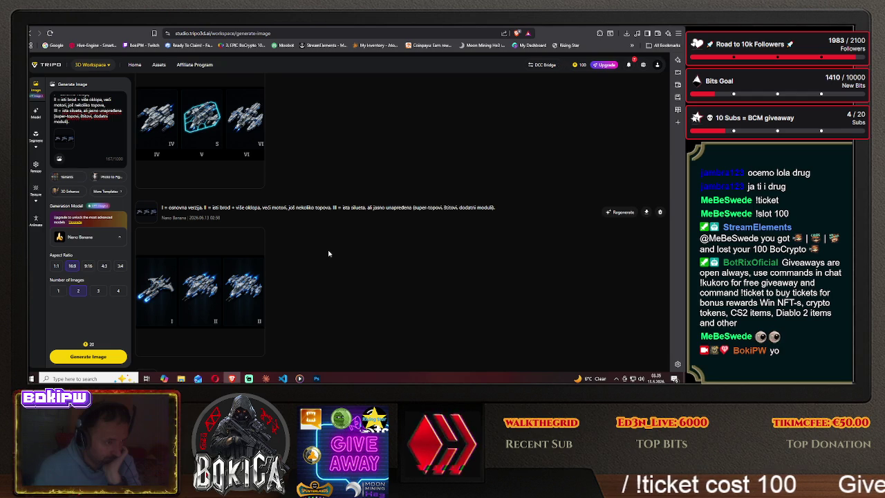
pyautogui.scroll(-3, 329, 254)
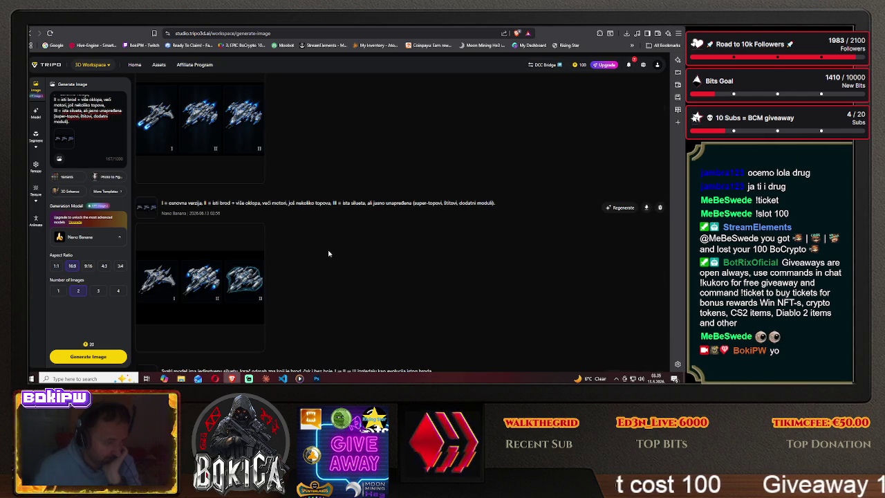
pyautogui.scroll(-2, 328, 254)
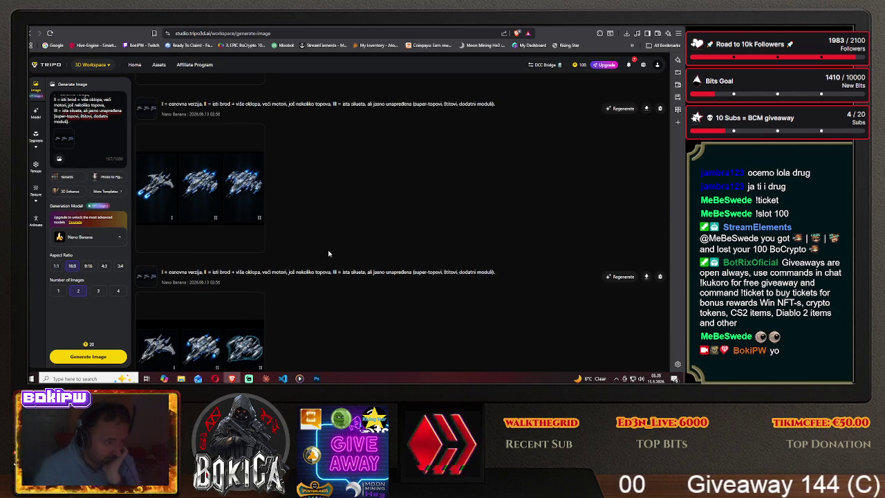
pyautogui.scroll(-1, 328, 254)
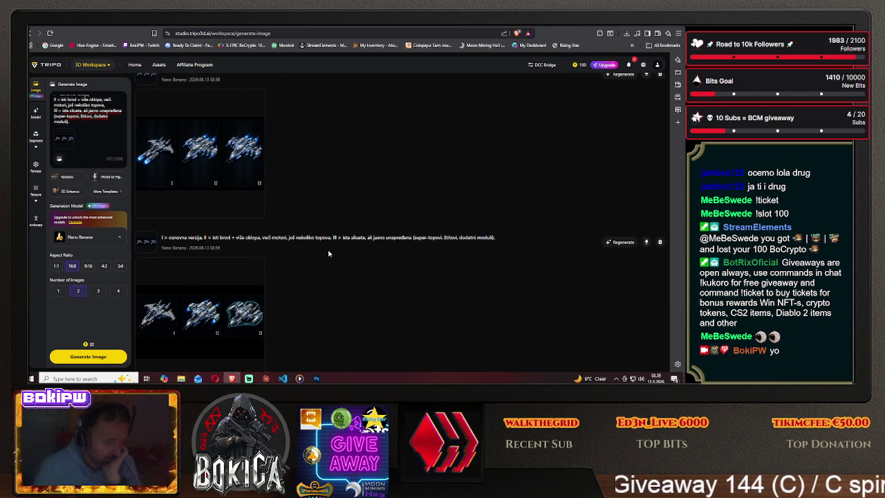
pyautogui.scroll(-1, 329, 254)
pyautogui.scroll(-1, 328, 254)
pyautogui.scroll(-1, 329, 254)
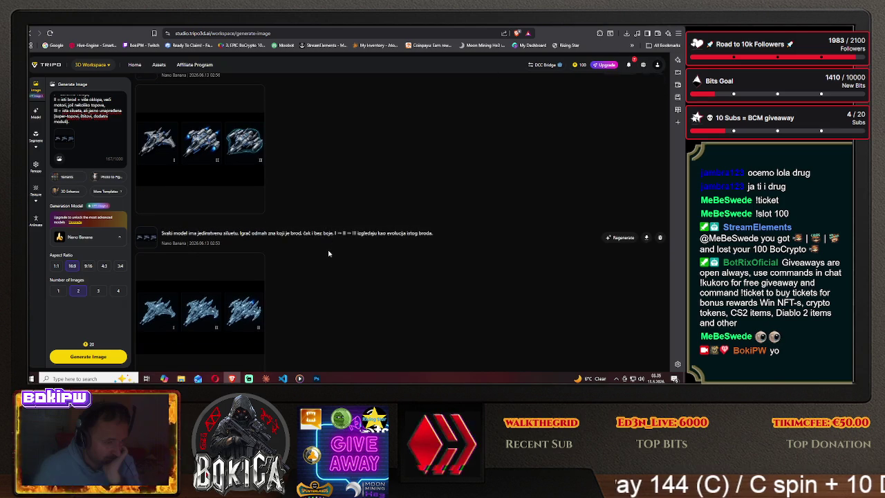
pyautogui.scroll(1, 328, 254)
pyautogui.scroll(1, 329, 254)
pyautogui.scroll(2, 329, 254)
pyautogui.scroll(1, 329, 254)
pyautogui.scroll(1, 329, 253)
pyautogui.scroll(1, 328, 254)
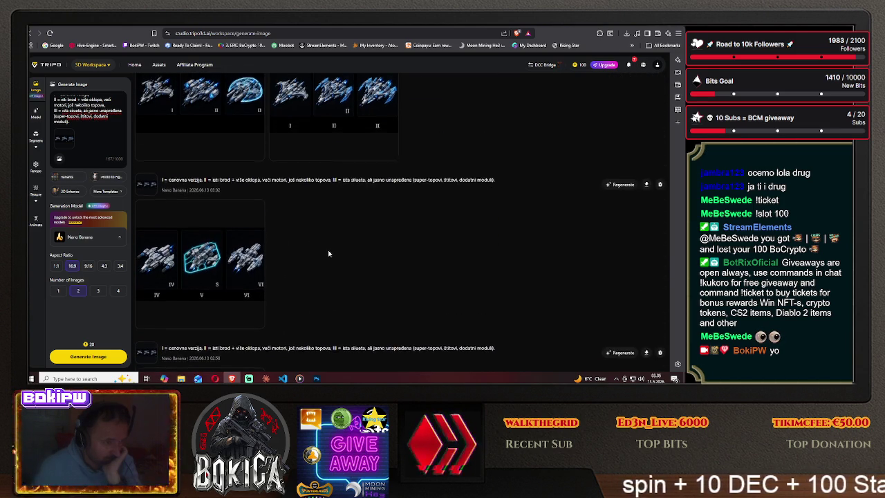
pyautogui.scroll(1, 328, 254)
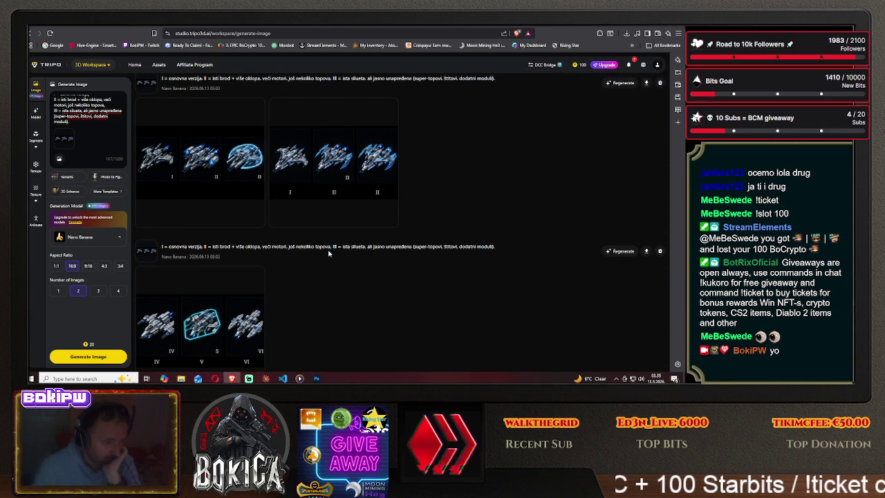
pyautogui.scroll(1, 329, 254)
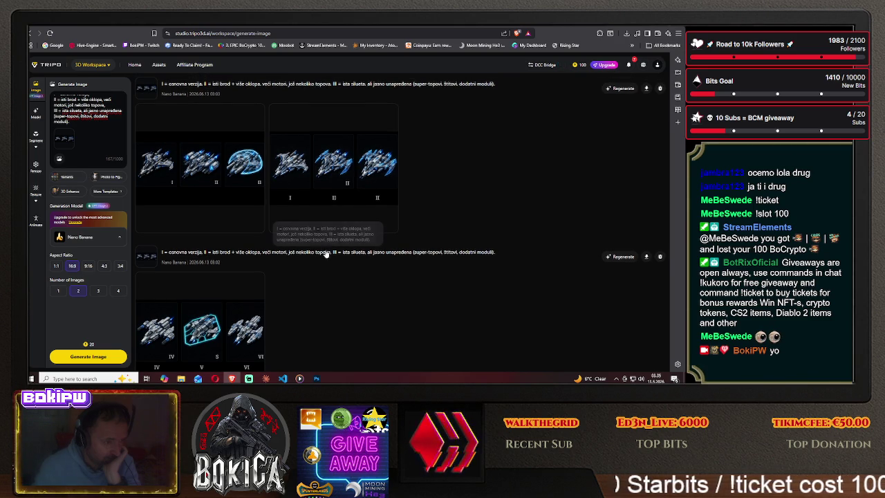
pyautogui.click(222, 166)
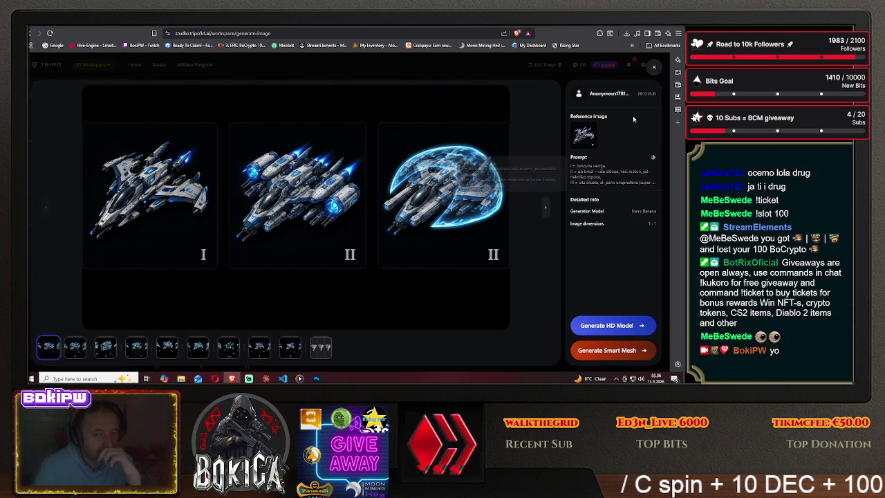
pyautogui.click(654, 67)
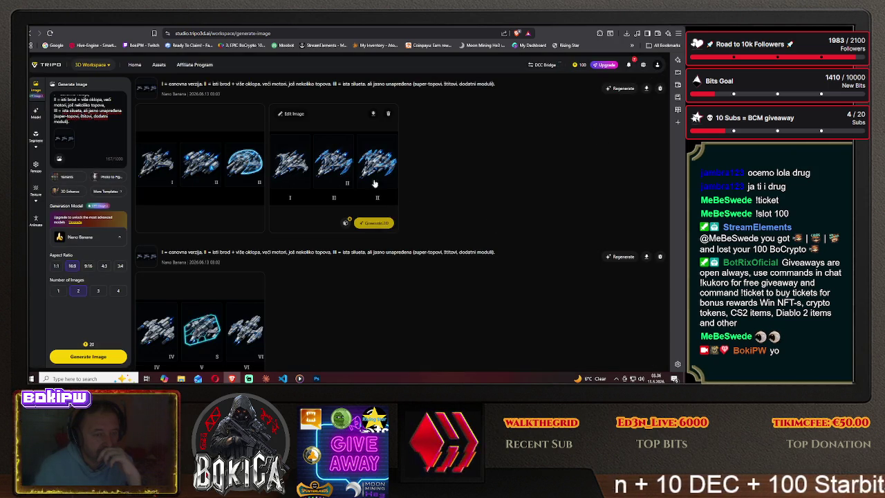
pyautogui.click(376, 222)
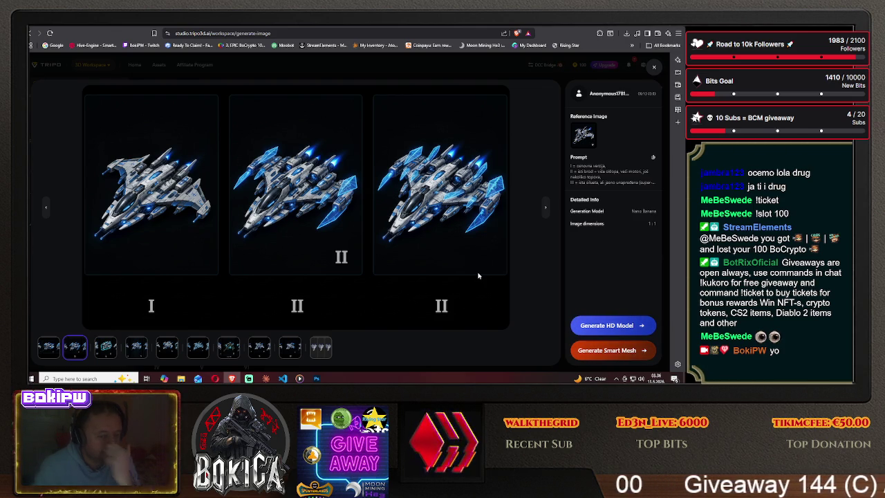
pyautogui.click(654, 67)
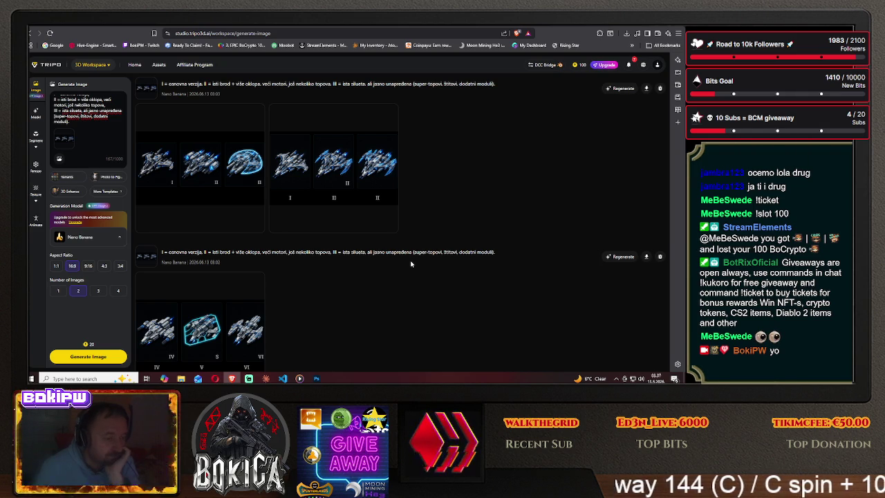
pyautogui.scroll(-2, 349, 284)
pyautogui.scroll(-2, 353, 285)
pyautogui.scroll(-5, 353, 286)
pyautogui.scroll(3, 353, 286)
pyautogui.scroll(3, 354, 285)
pyautogui.scroll(1, 353, 286)
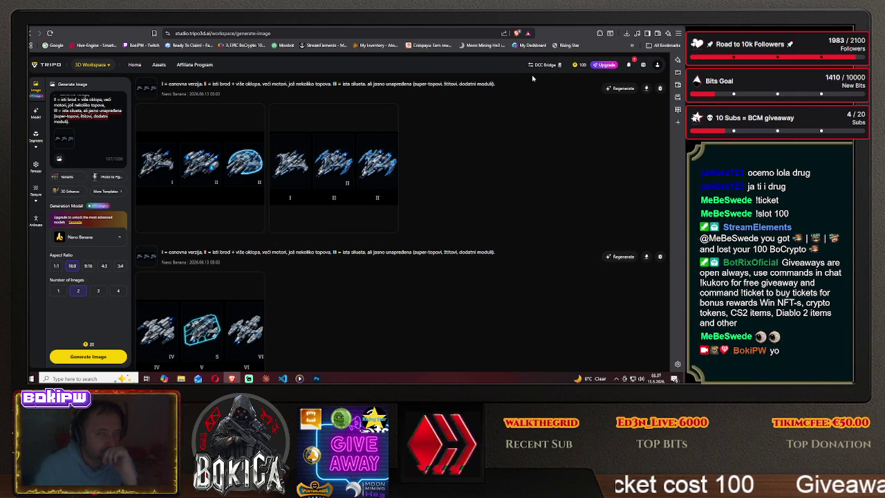
pyautogui.click(267, 378)
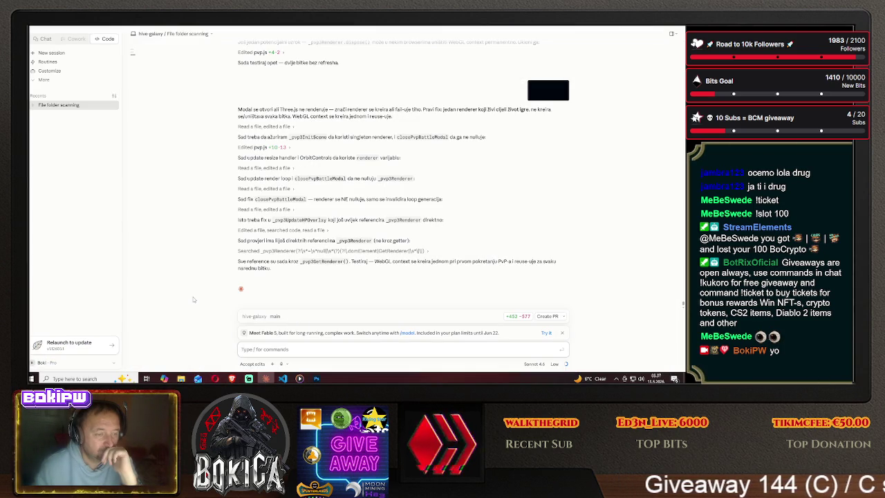
# - Reload Hive Galaxy and reopen the PvP Arena, which still comes up empty
pyautogui.click(261, 374)
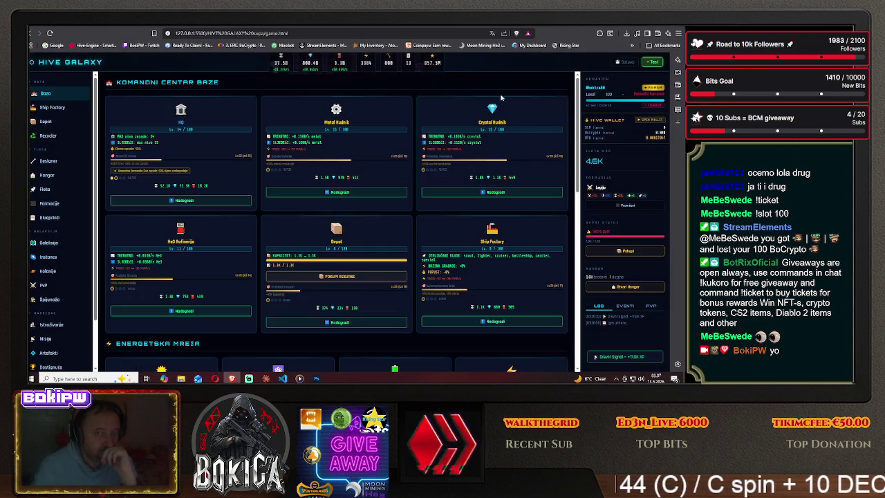
pyautogui.click(44, 285)
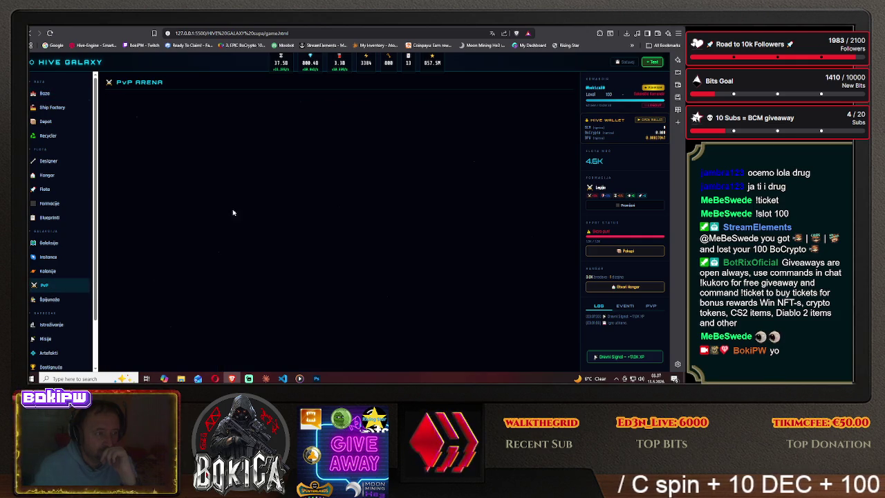
pyautogui.click(325, 34)
pyautogui.press('Return')
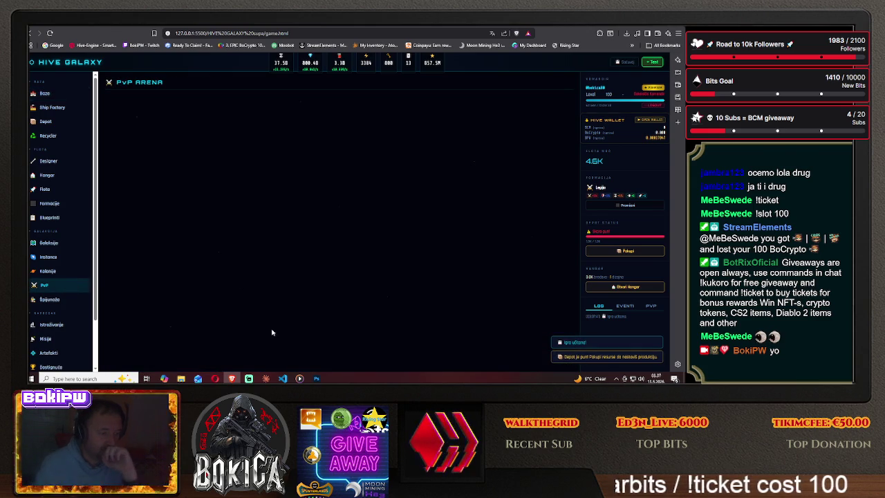
pyautogui.hotkey('alt', 'Tab')
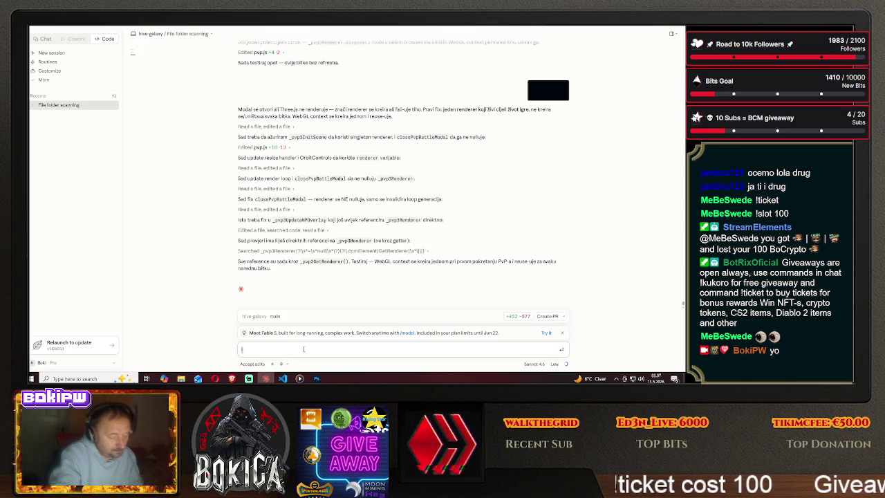
# - Tell Claude Code 'Izgubila se pvp', reporting that the PvP view has gone missing
pyautogui.write('Izgubila se pvp nema je sad')
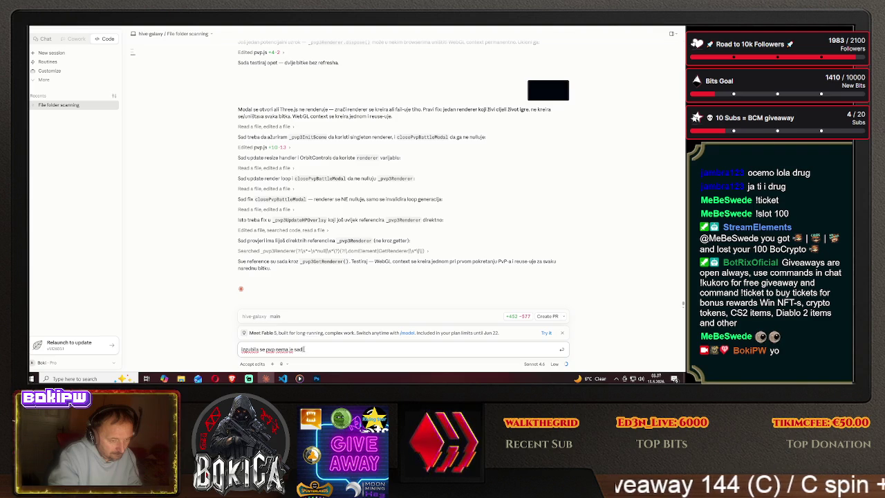
pyautogui.press('Return')
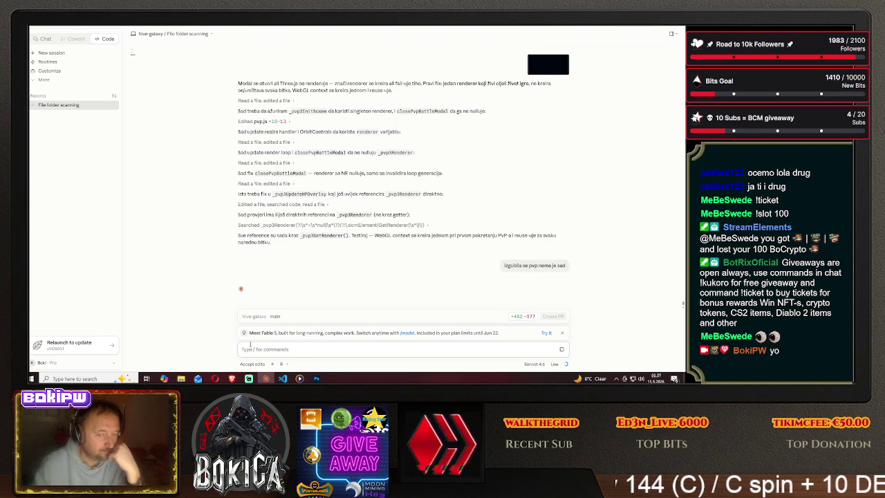
pyautogui.click(231, 378)
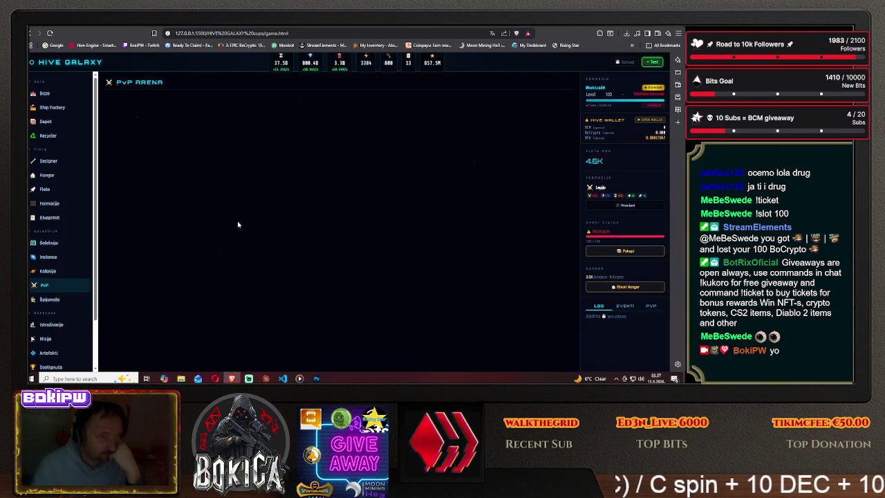
pyautogui.click(594, 28)
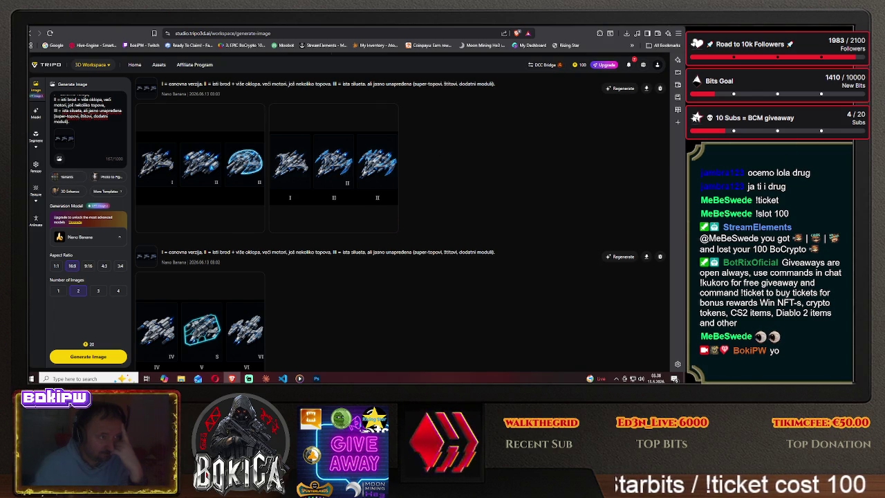
# - Ask ChatGPT for a short prompt for these fighter images, getting ten fighter names too
pyautogui.hotkey('ctrl', 'Tab')
pyautogui.scroll(-5, 300, 314)
pyautogui.scroll(-10, 300, 313)
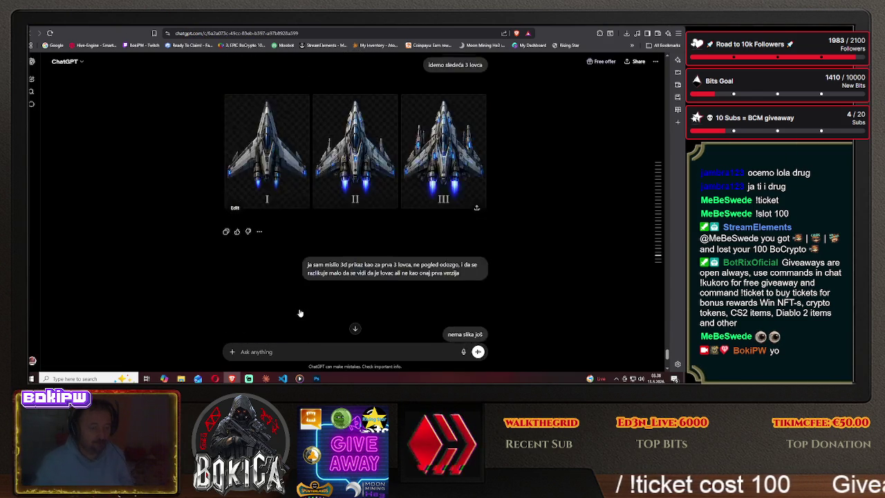
pyautogui.scroll(-5, 300, 313)
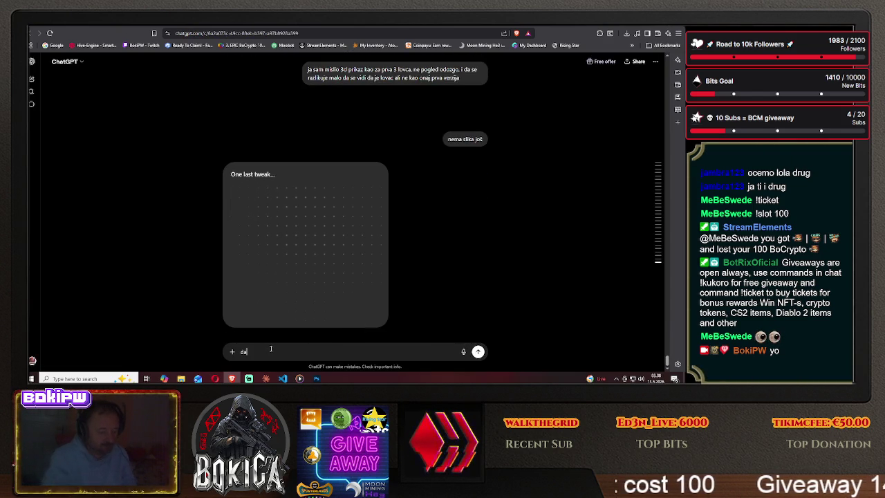
pyautogui.write('aj mi mini p')
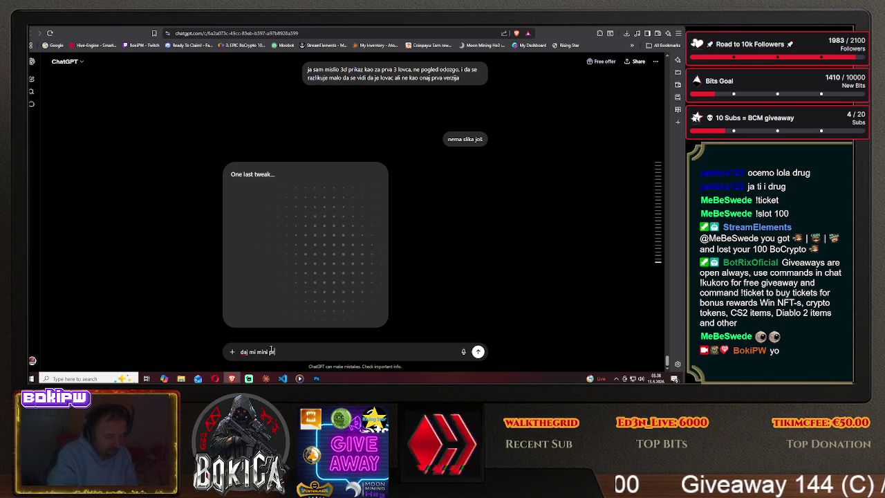
pyautogui.write('t')
pyautogui.write(' ove slike')
pyautogui.press('Return')
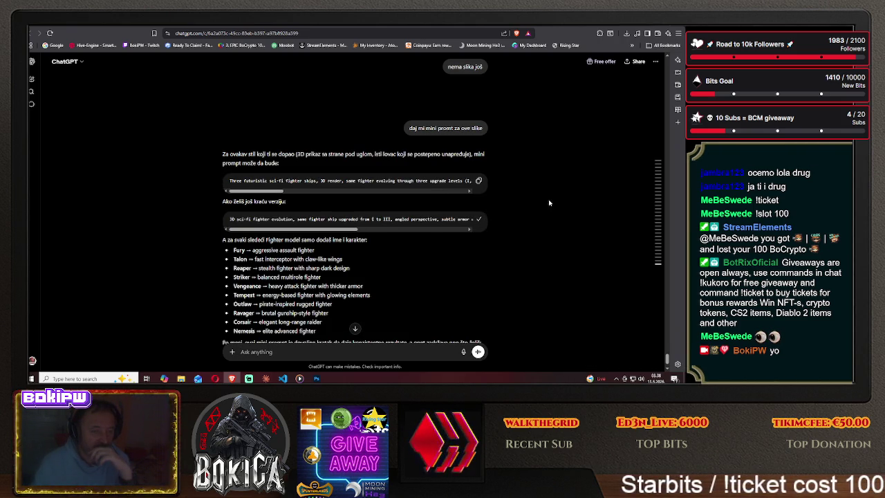
pyautogui.hotkey('ctrl', 'Tab')
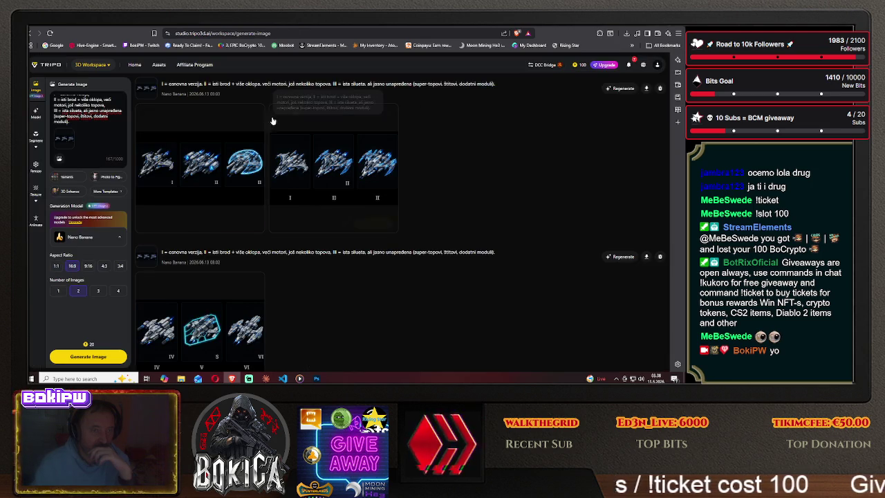
# - Replace Tripo's prompt with the English 3D fighter evolution prompt and generate images
pyautogui.moveTo(82, 124)
pyautogui.mouseDown()
pyautogui.moveTo(49, 117)
pyautogui.moveTo(146, 101)
pyautogui.mouseUp()
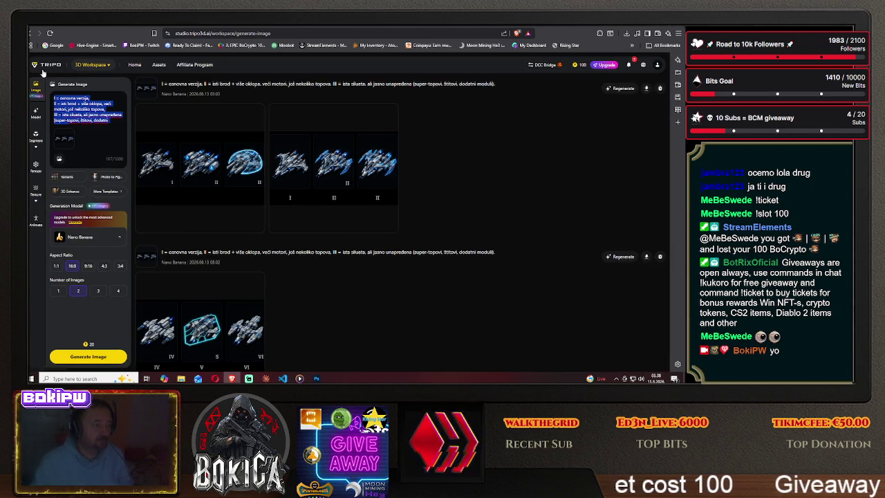
pyautogui.hotkey('ctrl', 'v')
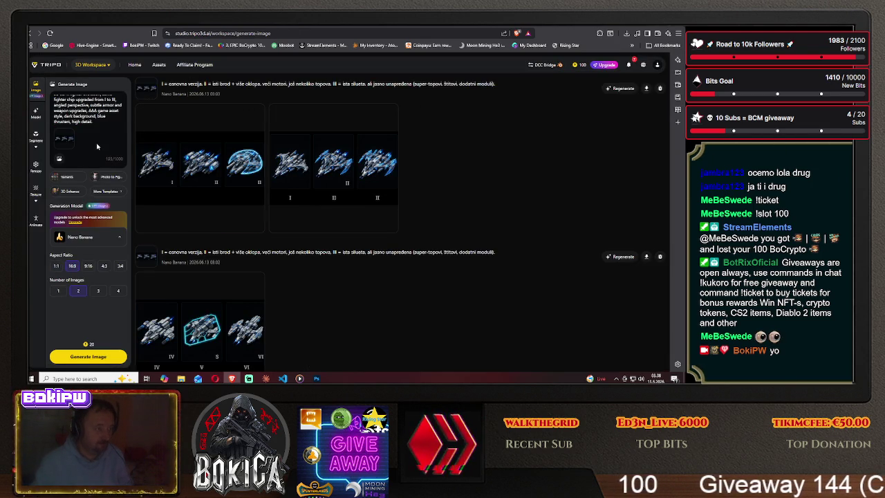
pyautogui.click(87, 357)
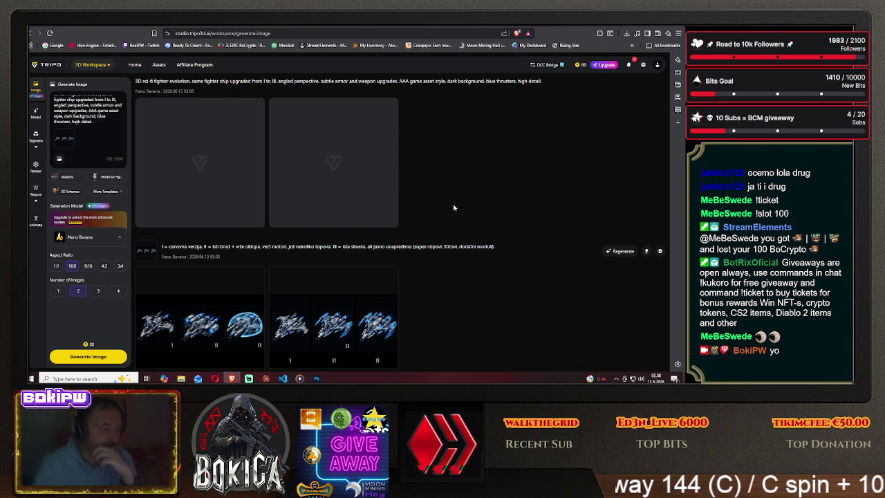
pyautogui.scroll(-4, 453, 207)
pyautogui.scroll(-1, 454, 208)
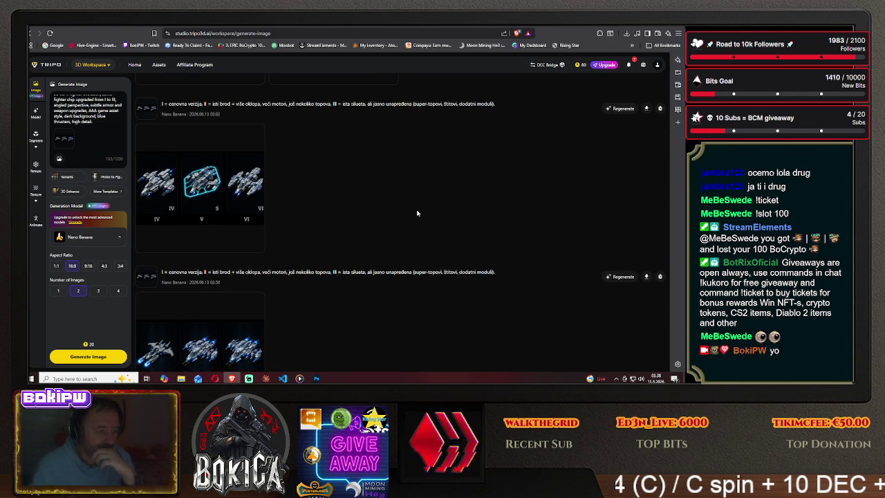
pyautogui.scroll(2, 417, 213)
pyautogui.scroll(2, 408, 229)
pyautogui.scroll(1, 398, 241)
pyautogui.moveTo(334, 290)
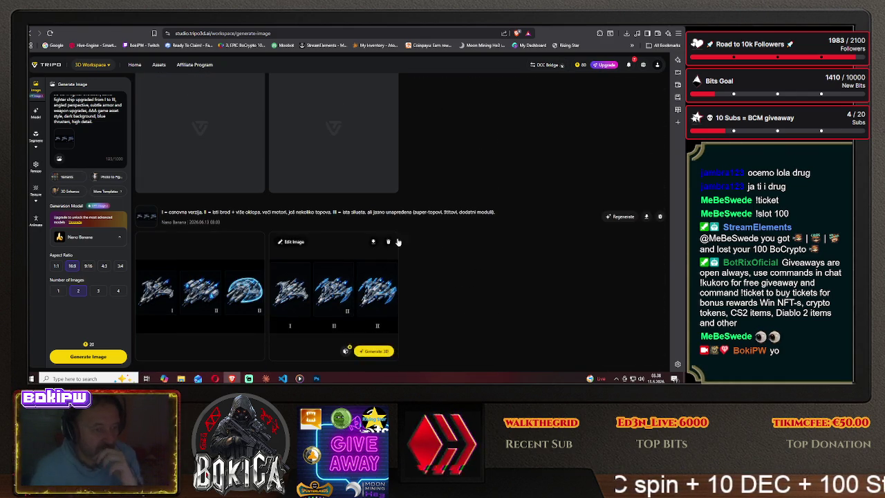
pyautogui.scroll(1, 415, 235)
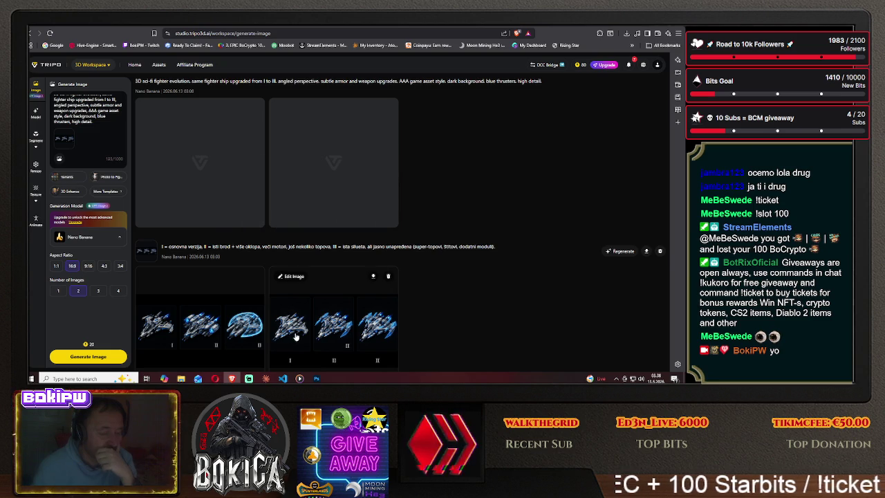
# - Check the green ship sprite sheet in Photoshop, then open the game's PvP Arena
pyautogui.hotkey('alt', 'Tab')
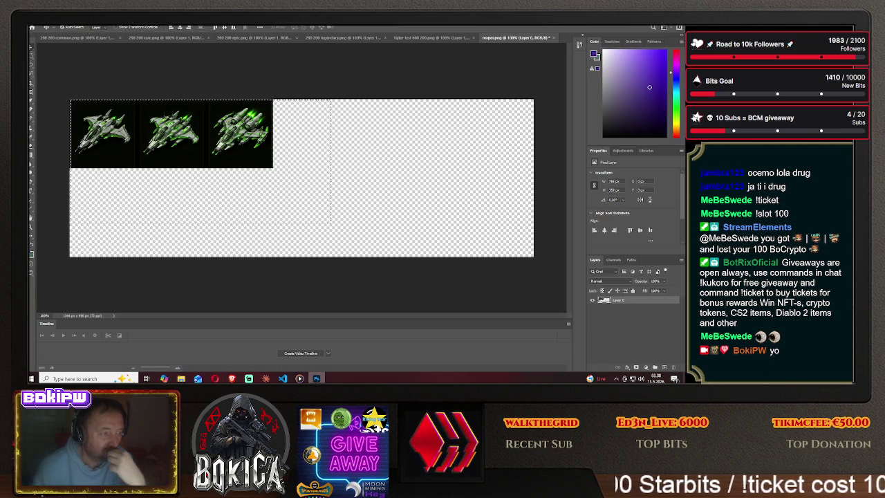
pyautogui.hotkey('alt', 'Tab')
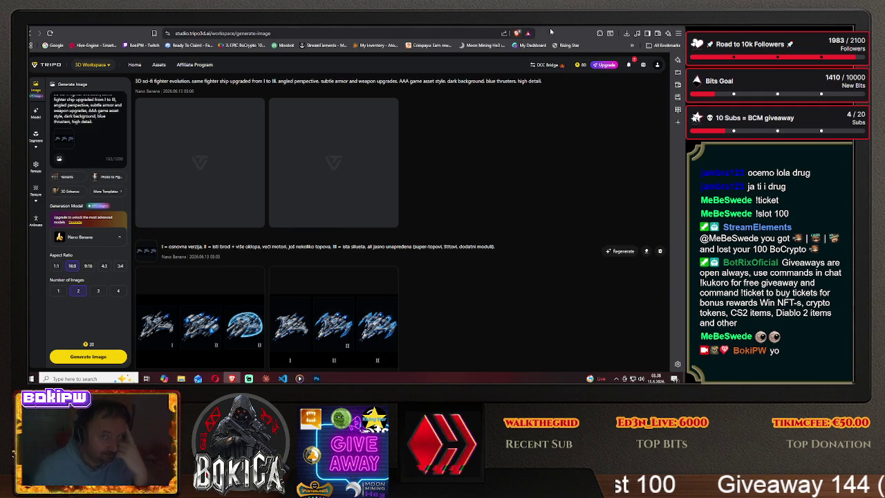
pyautogui.hotkey('ctrl', 'Tab')
pyautogui.click(44, 286)
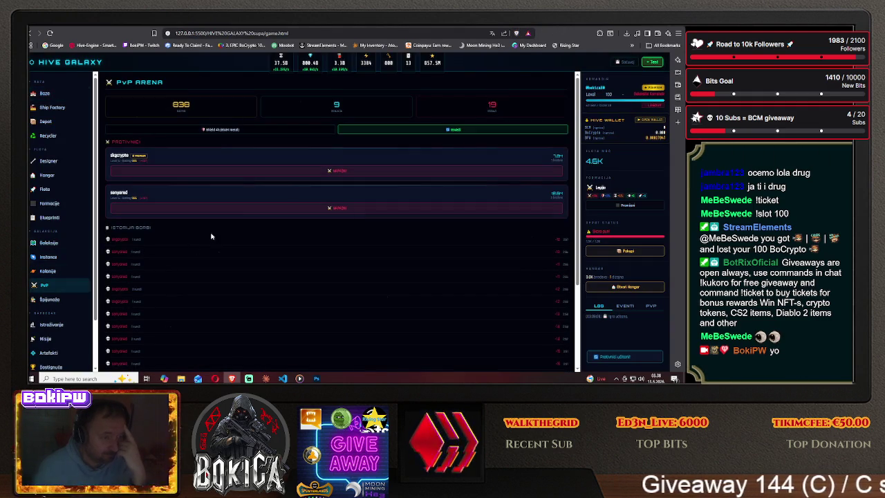
# - Start a PvP battle by attacking an opponent, checking Claude Code in between
pyautogui.click(335, 171)
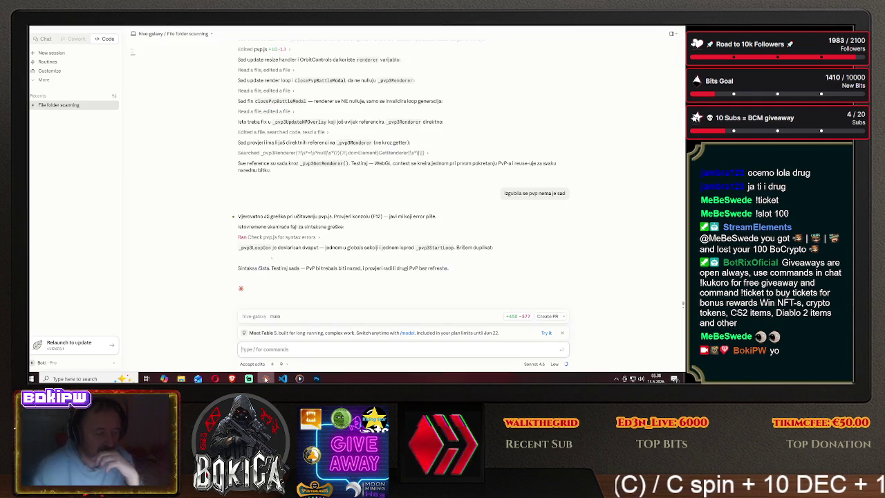
pyautogui.click(265, 379)
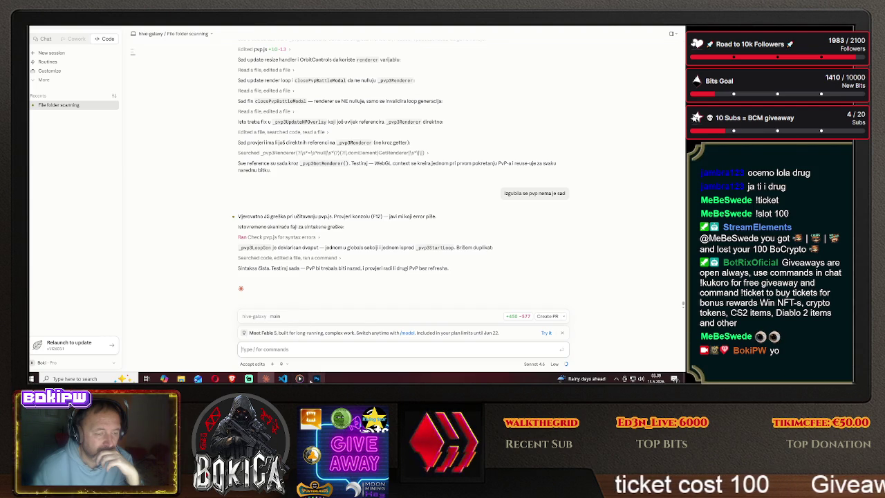
pyautogui.click(231, 378)
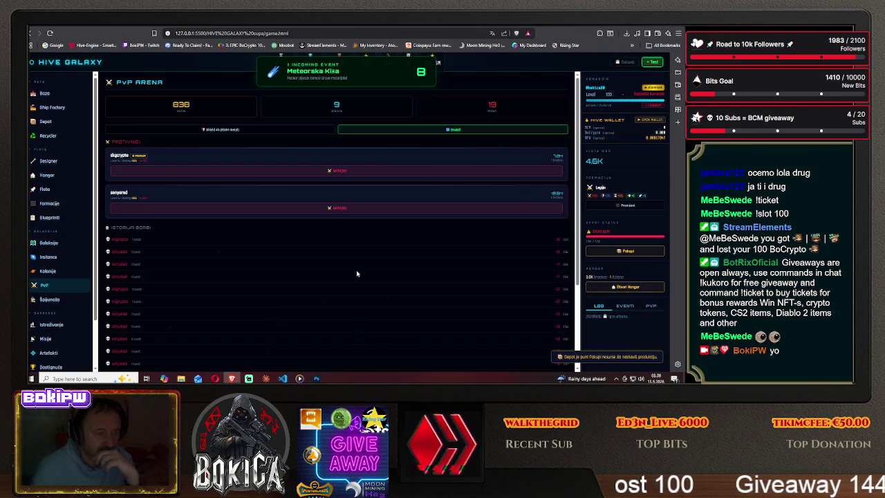
pyautogui.click(322, 209)
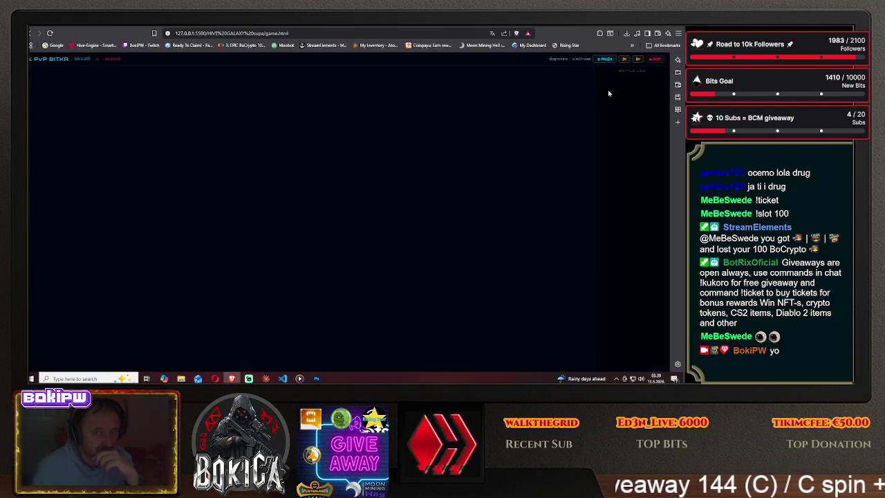
# - Reload the game and retry attacking the second PvP opponent; the battle screen stays empty
pyautogui.click(312, 32)
pyautogui.press('Return')
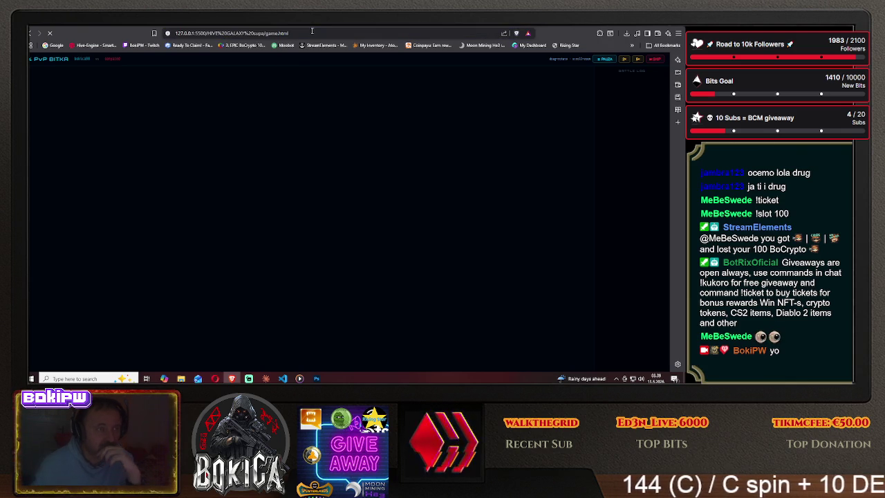
pyautogui.click(66, 281)
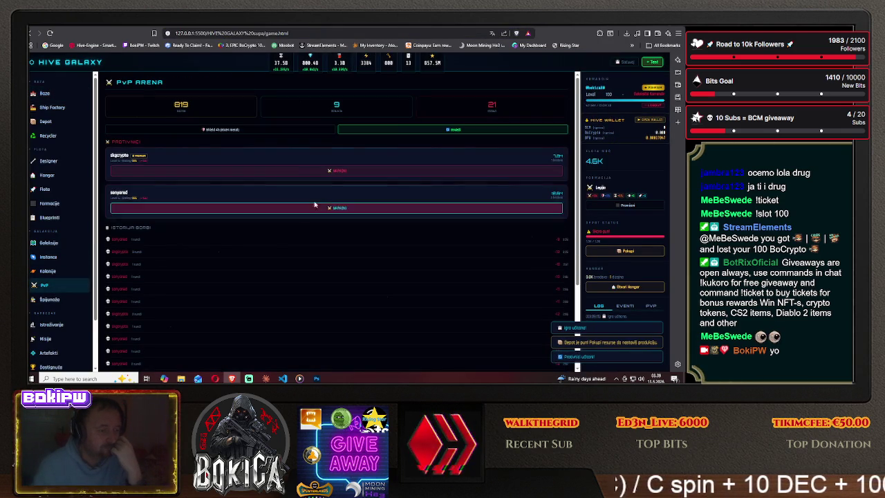
pyautogui.click(333, 181)
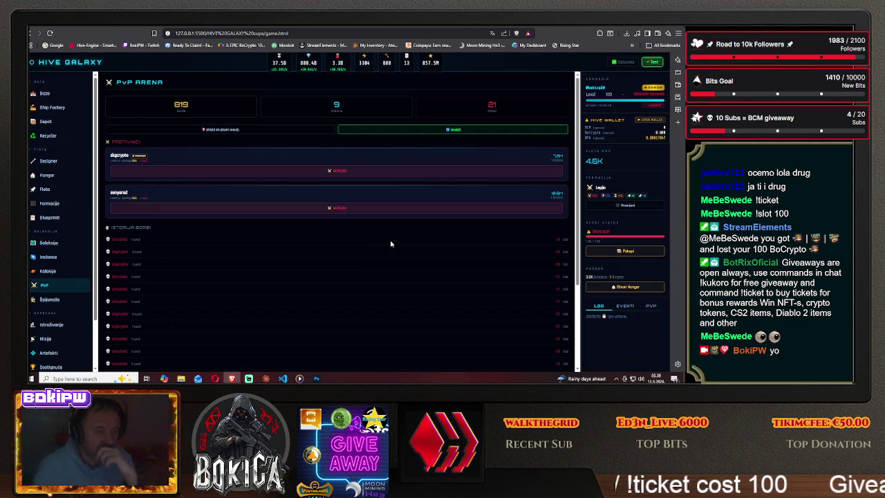
pyautogui.click(339, 207)
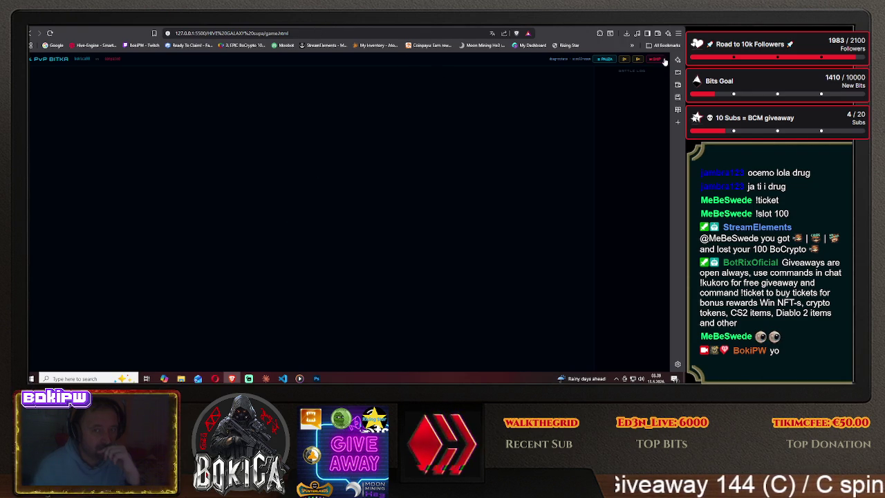
pyautogui.click(266, 378)
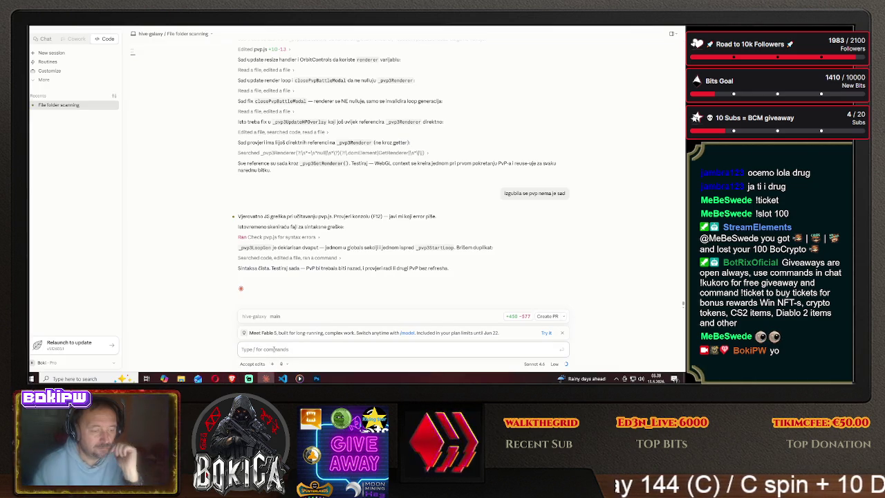
# - Report to Claude that the first PvP battle works but the second fails, then reload and retest
pyautogui.write('pru bitkaugadi')
pyautogui.press('Return')
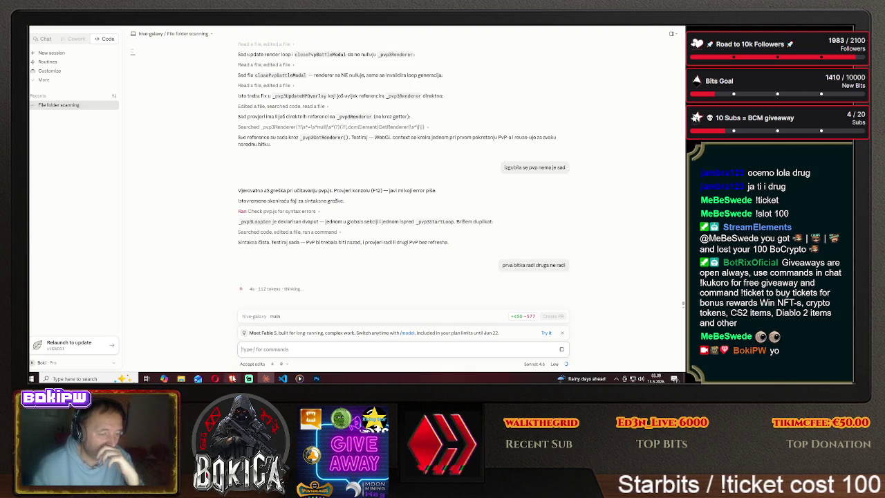
pyautogui.hotkey('alt', 'Tab')
pyautogui.click(303, 33)
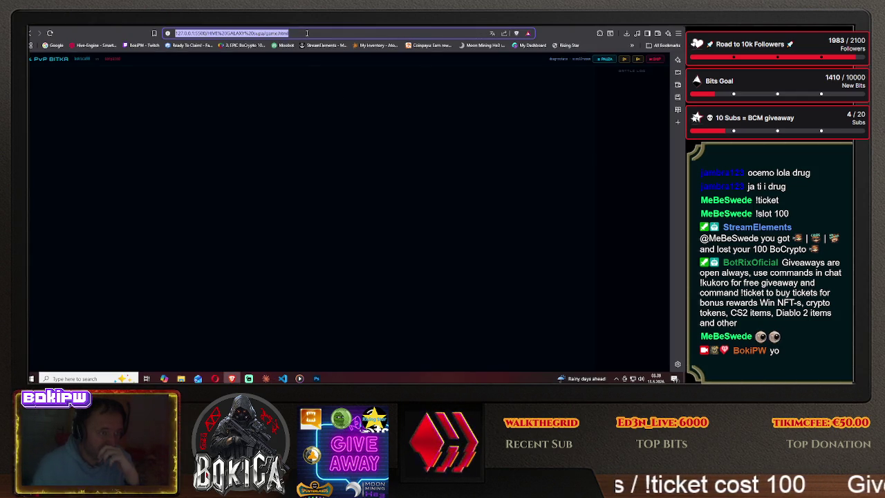
pyautogui.press('Return')
pyautogui.click(44, 286)
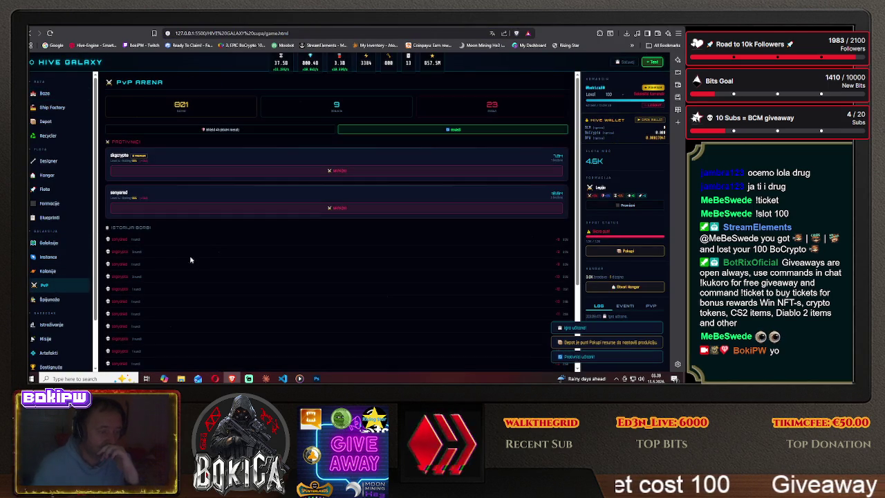
pyautogui.click(336, 208)
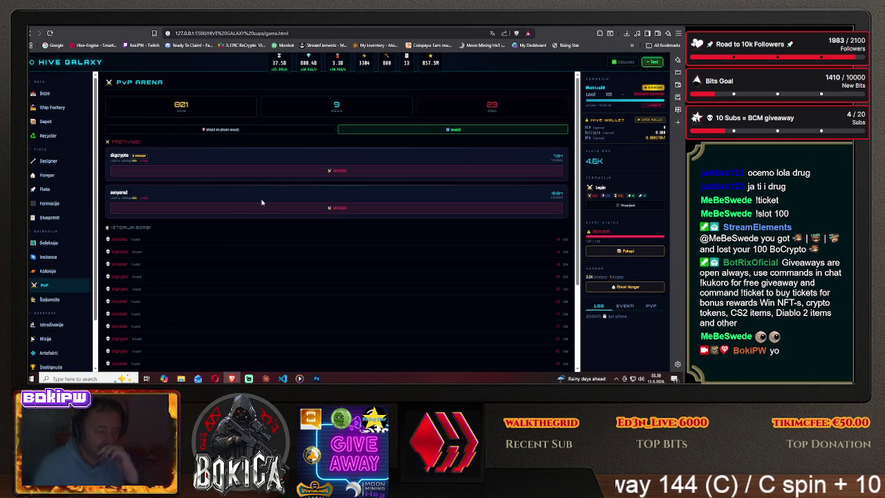
pyautogui.click(260, 171)
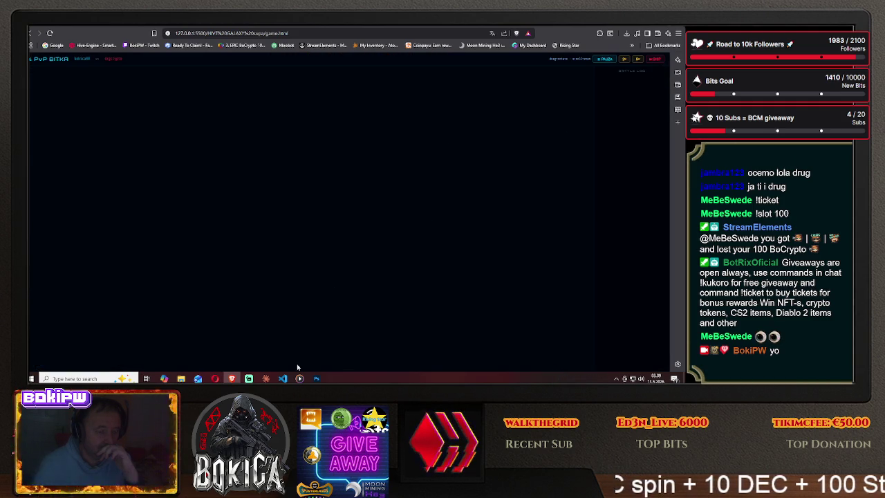
# - Glance at Claude Code and the Photoshop ship sprites, then return to the browser
pyautogui.click(265, 379)
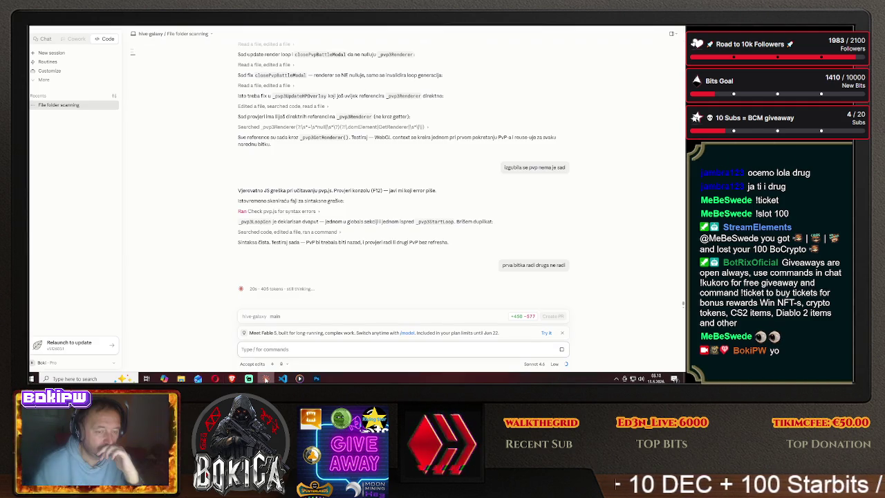
pyautogui.click(265, 379)
pyautogui.click(317, 379)
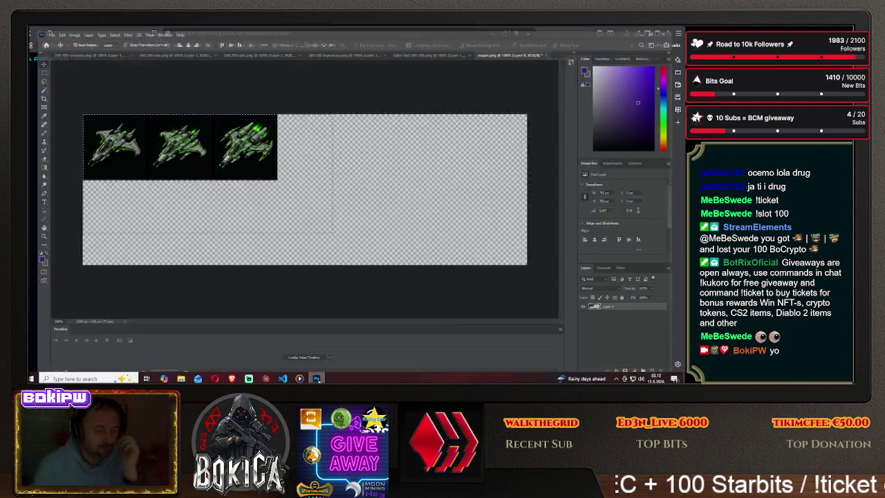
pyautogui.click(231, 378)
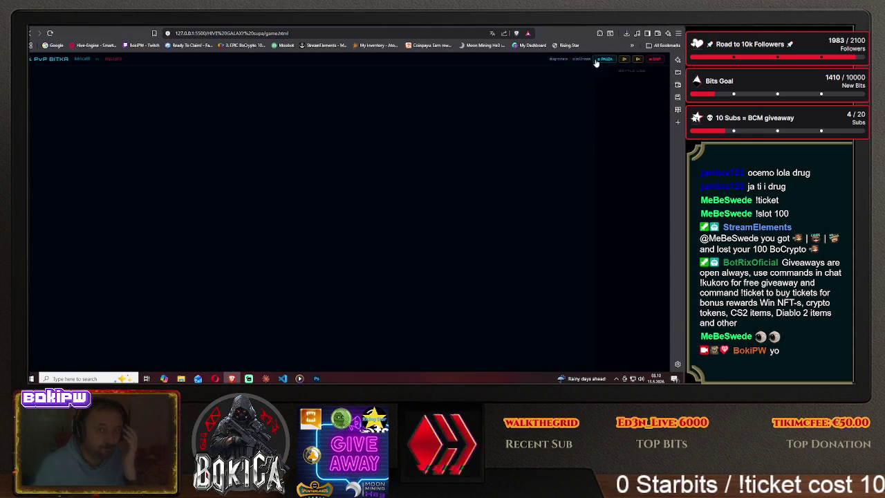
pyautogui.hotkey('ctrl', 'Tab')
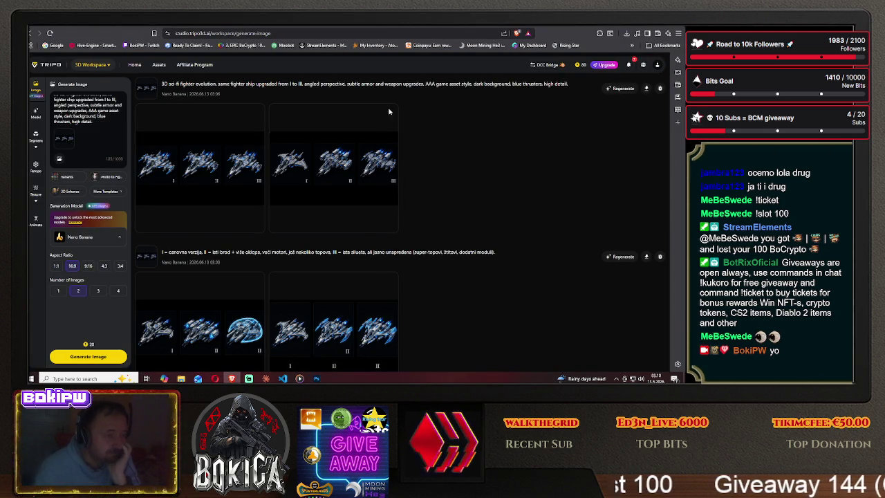
# - Open the generated fighter evolution images and view the second I–II–III tier set
pyautogui.click(220, 173)
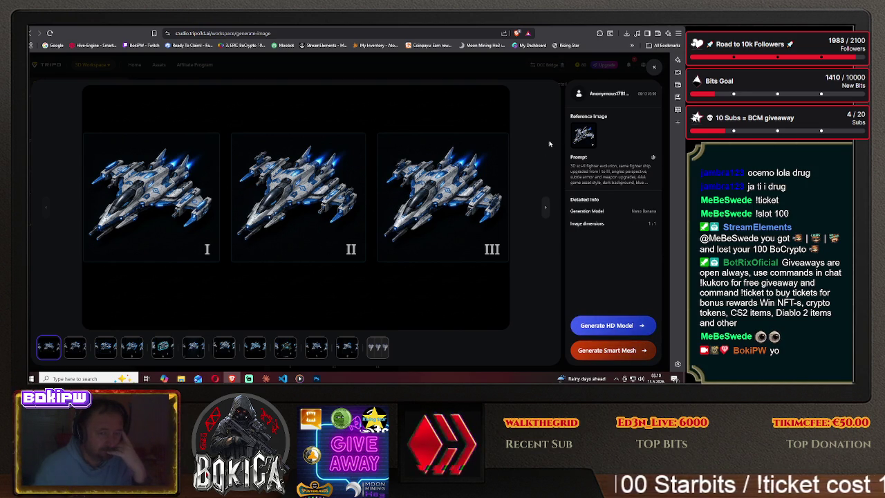
pyautogui.click(654, 67)
pyautogui.click(359, 195)
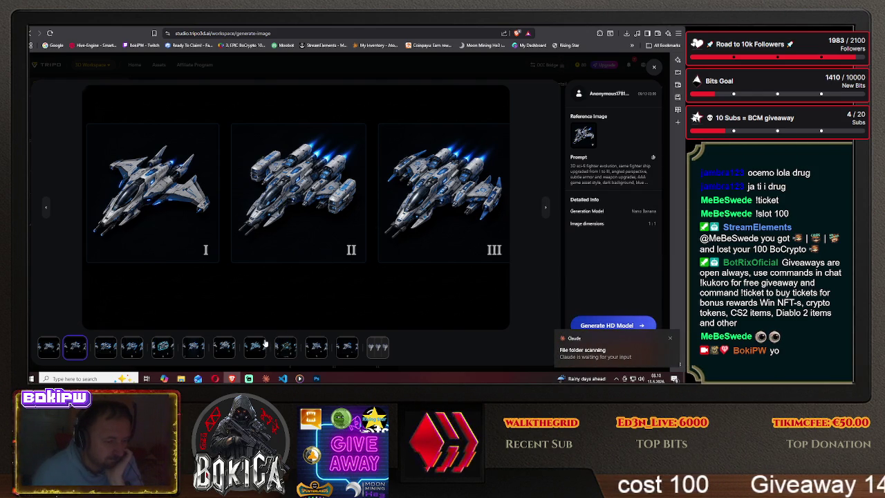
pyautogui.click(550, 45)
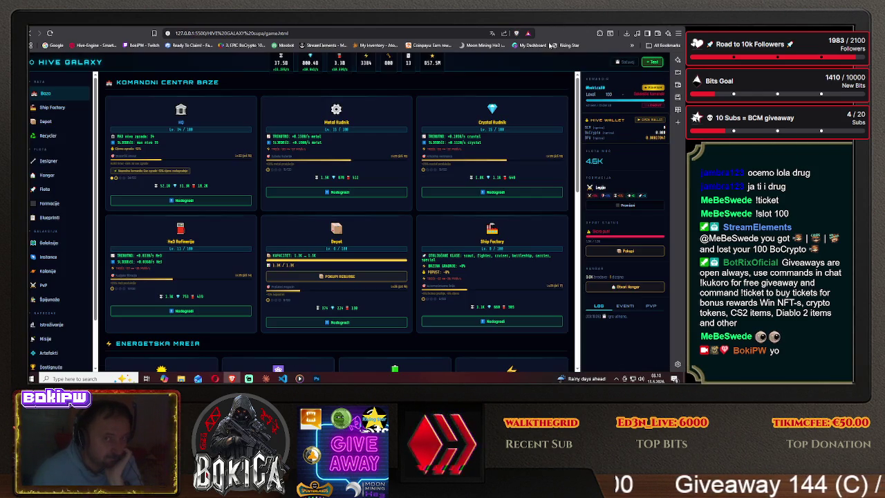
# - Show the Lovac fighter blueprints and scroll to the Striker I–III cards
pyautogui.click(75, 220)
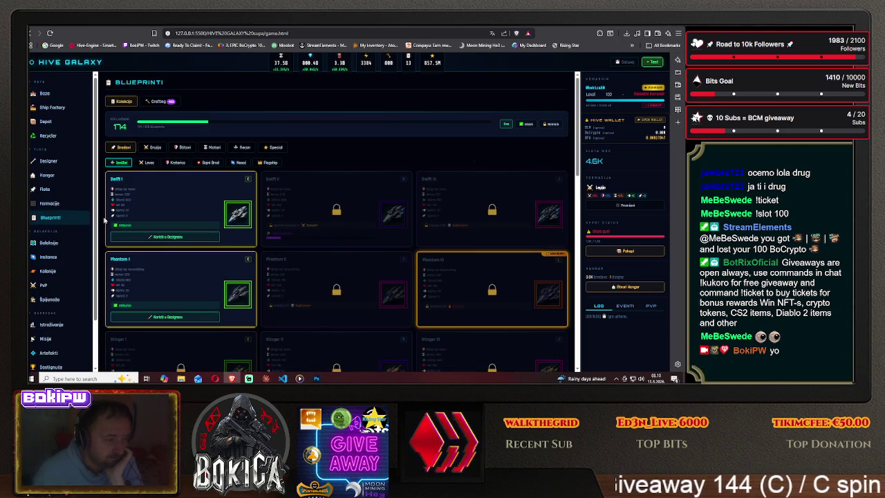
pyautogui.click(148, 163)
pyautogui.scroll(-1, 137, 228)
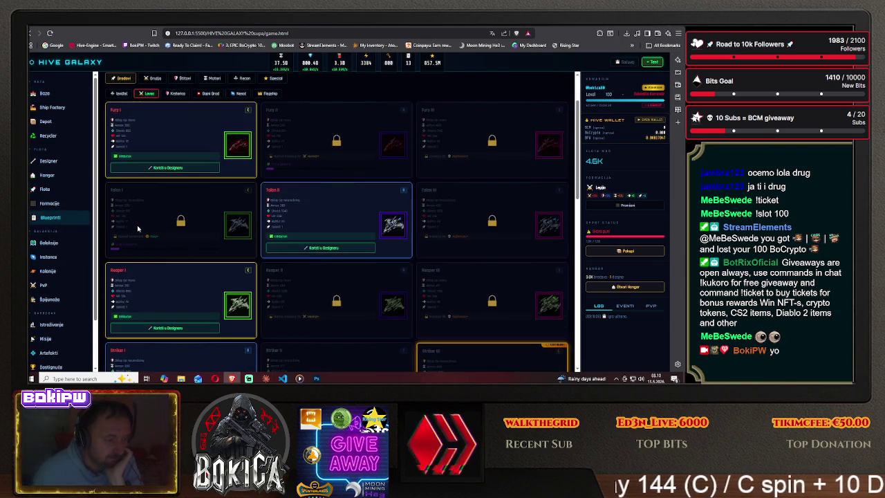
pyautogui.scroll(-1, 138, 228)
pyautogui.scroll(1, 138, 228)
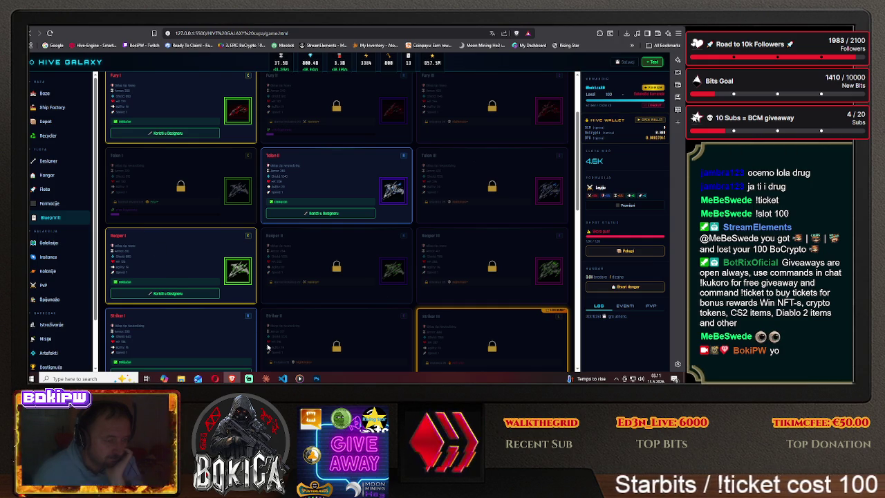
pyautogui.click(316, 379)
pyautogui.click(316, 379)
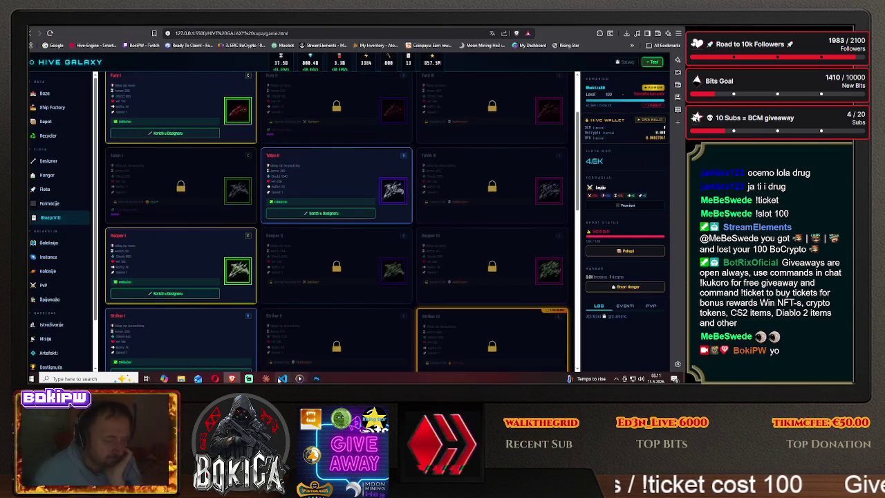
pyautogui.click(595, 27)
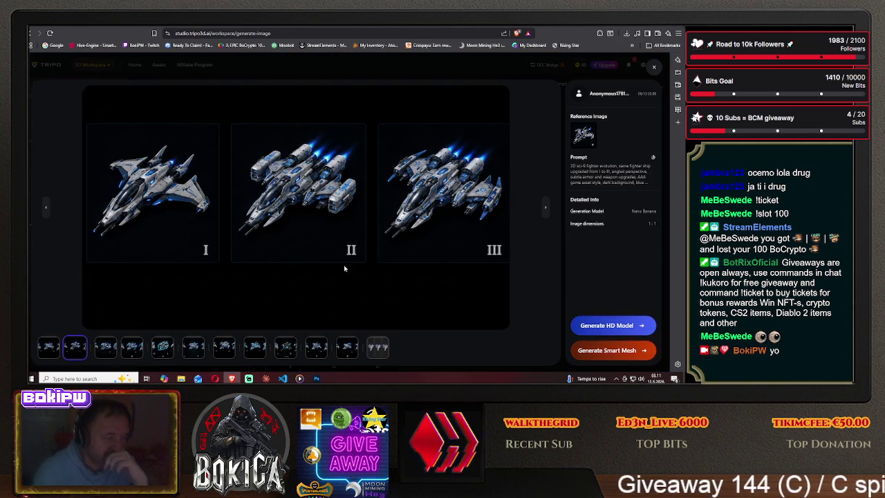
# - Glance at Photoshop, then close Tripo's enlarged preview to see the new batch loading
pyautogui.hotkey('ctrl', 'Tab')
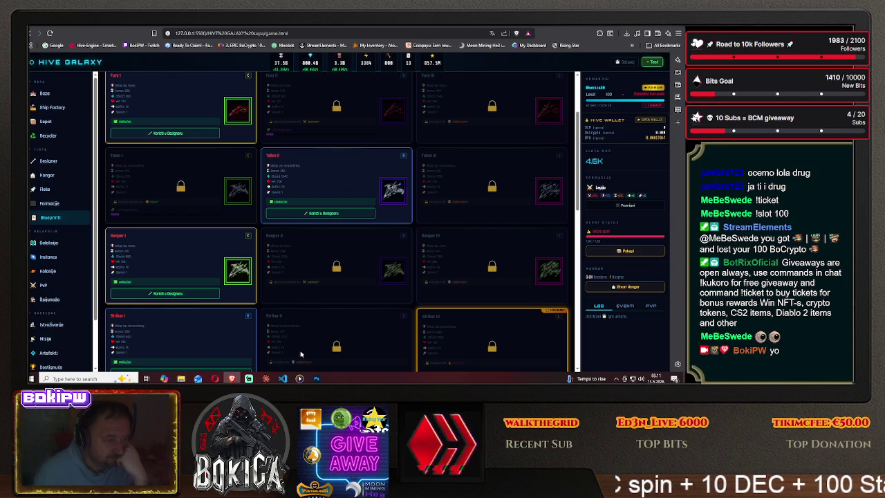
pyautogui.click(316, 378)
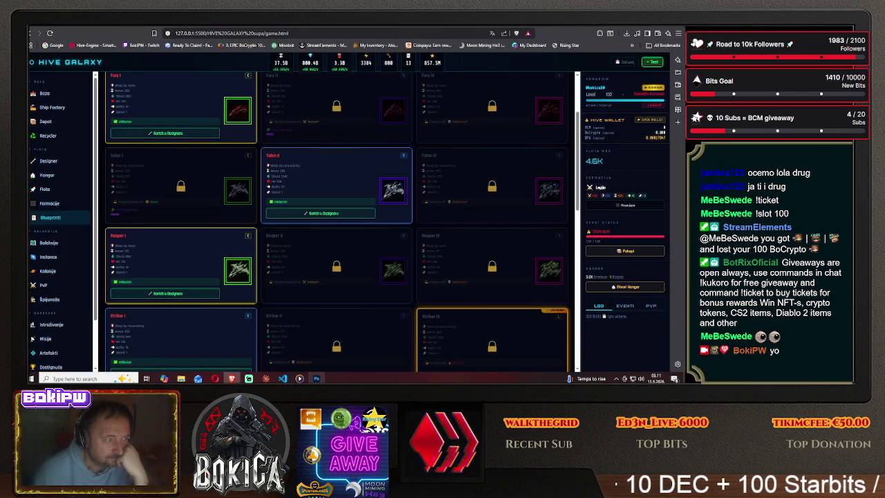
pyautogui.click(316, 379)
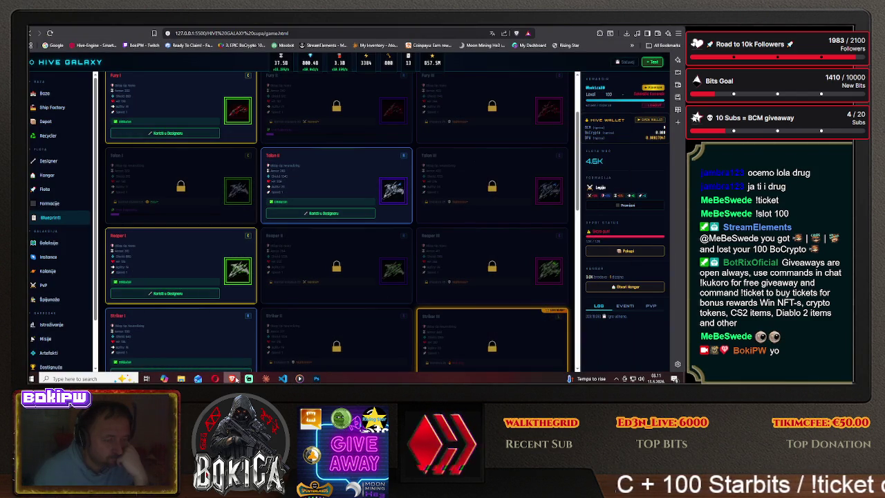
pyautogui.moveTo(233, 379)
pyautogui.click(303, 379)
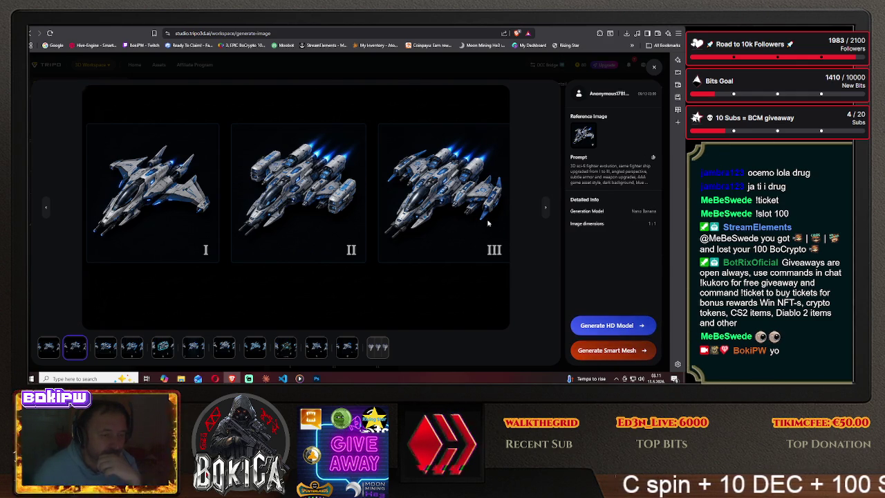
pyautogui.press('Escape')
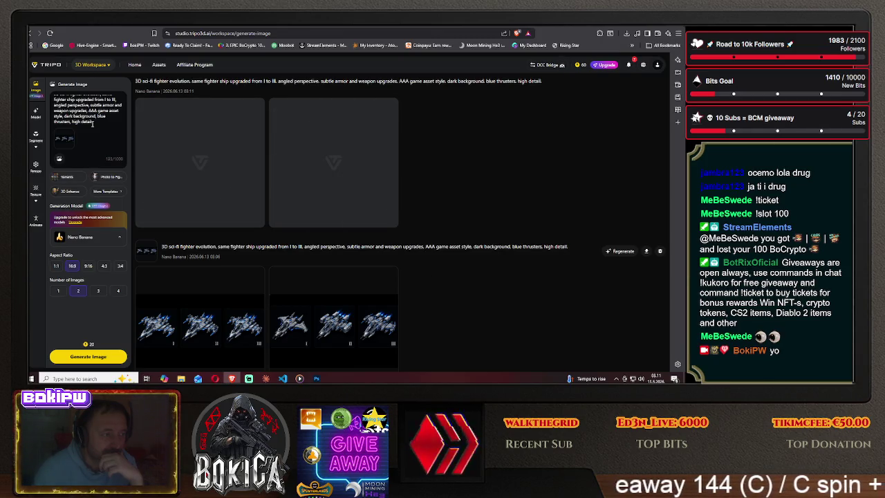
# - Open the newest blue I–II–III fighter evolution image full-size
pyautogui.scroll(1, 91, 123)
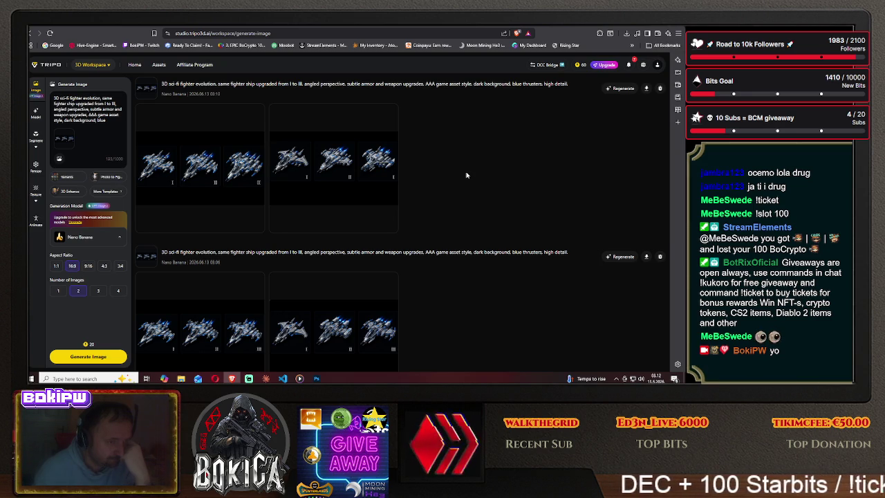
pyautogui.click(198, 164)
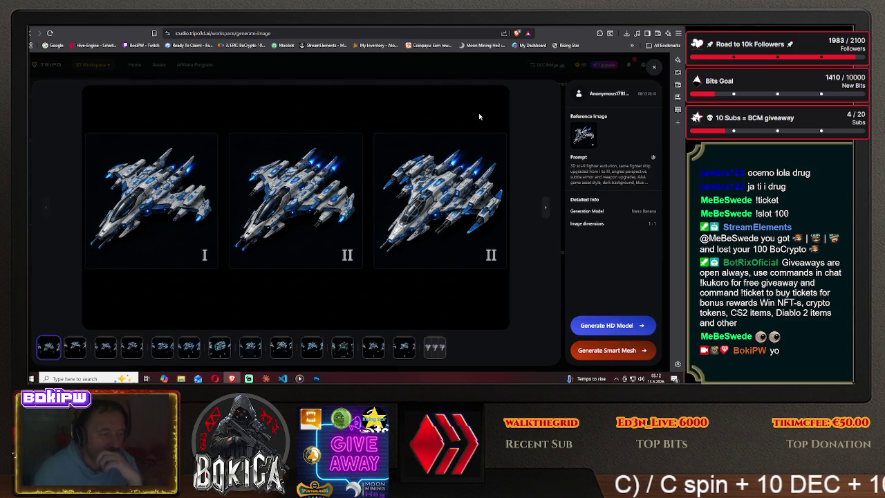
# - In Tripo Studio, enlarge a different generated ship image and bring up its image options
pyautogui.click(655, 69)
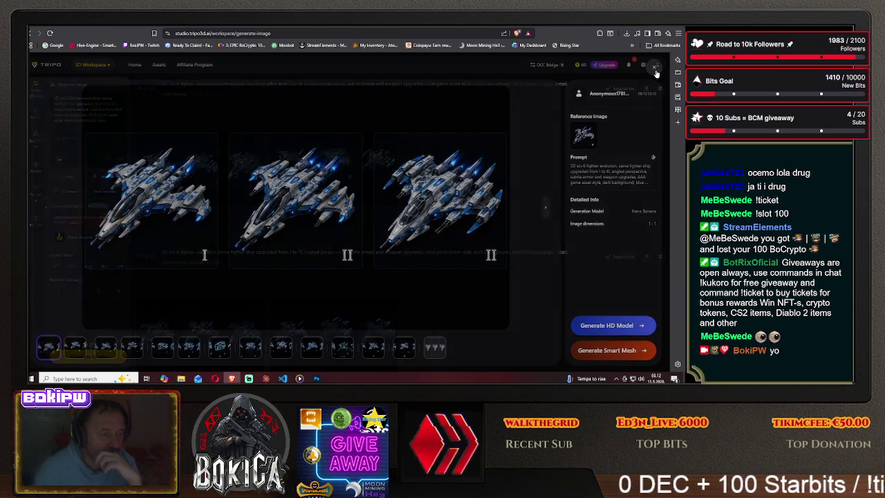
pyautogui.click(320, 163)
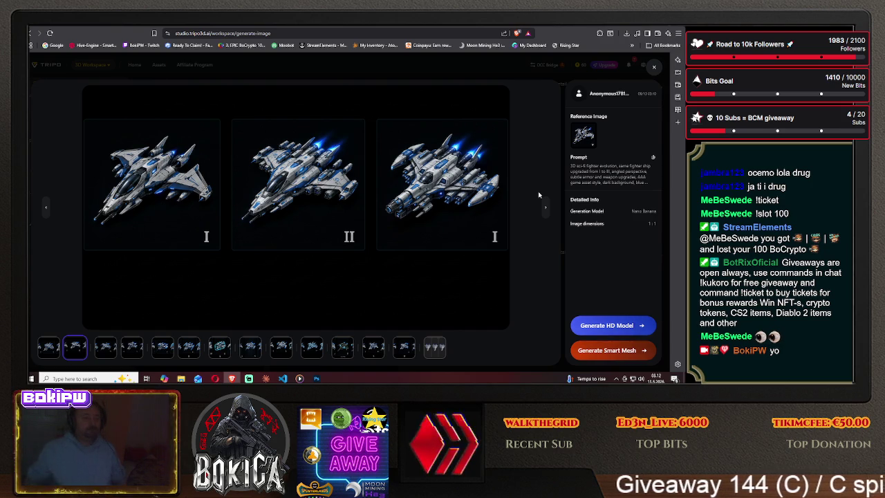
pyautogui.rightClick(290, 164)
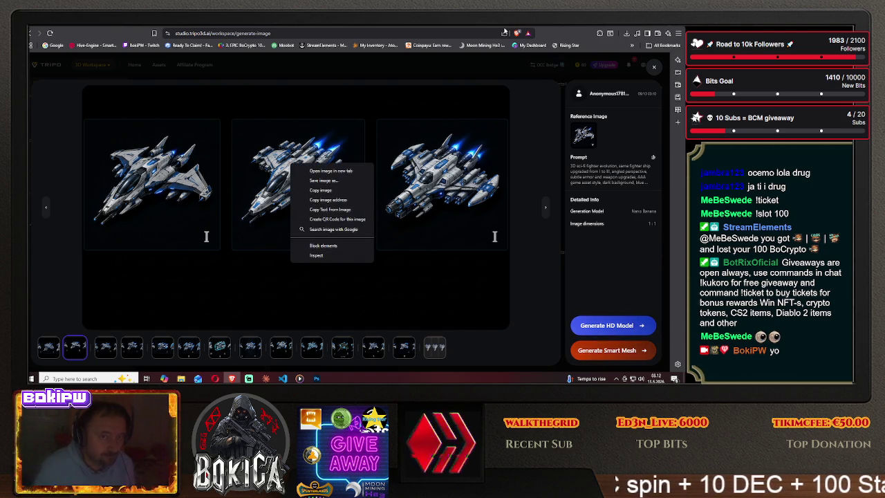
# - Glance at the Hive Galaxy game tab, then start closing the reaper sprite sheet in Photoshop
pyautogui.hotkey('ctrl', 'Tab')
pyautogui.scroll(-2, 202, 202)
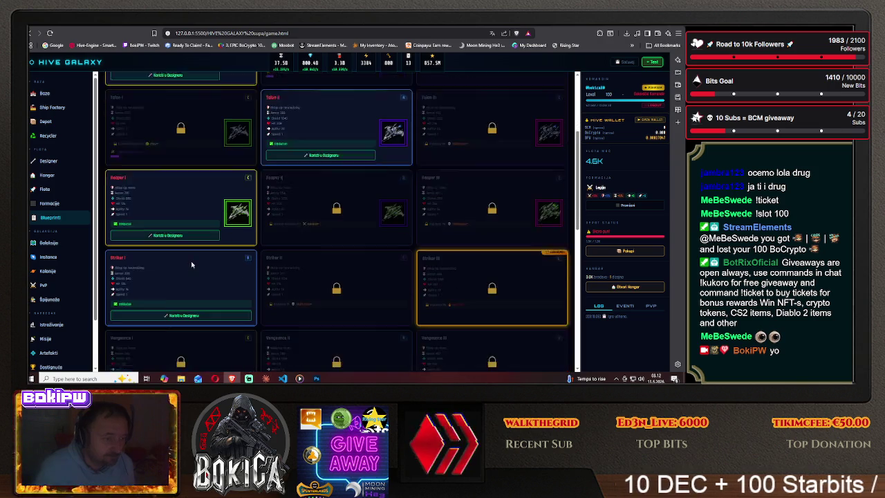
pyautogui.click(316, 378)
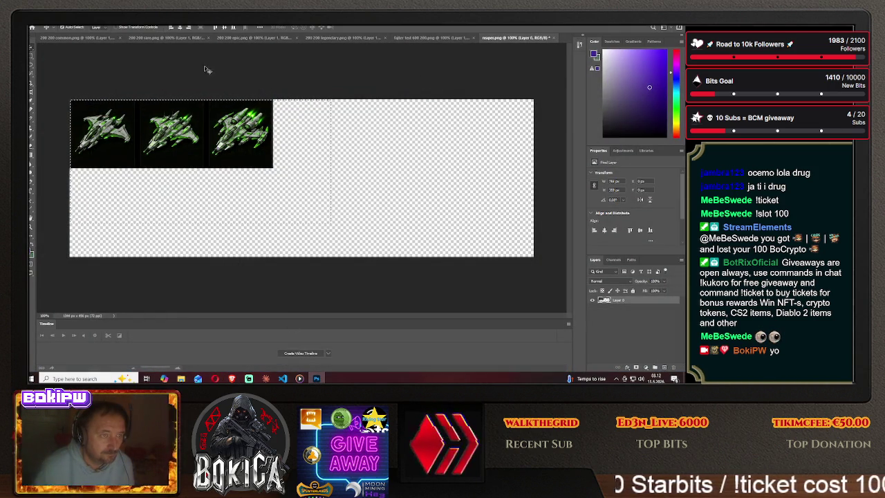
pyautogui.hotkey('ctrl', 'w')
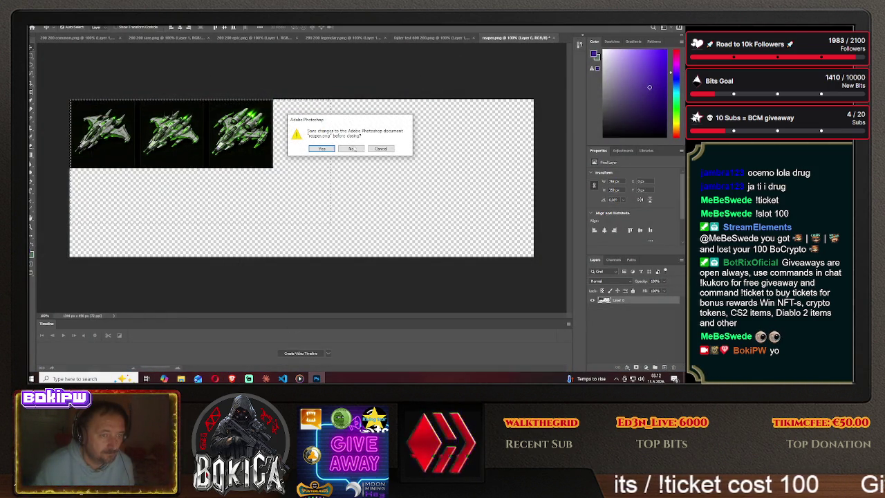
# - Close the reapers.png sheet and delete the ship layer from the 200 200 epic frame
pyautogui.click(346, 148)
pyautogui.click(619, 317)
pyautogui.press('Delete')
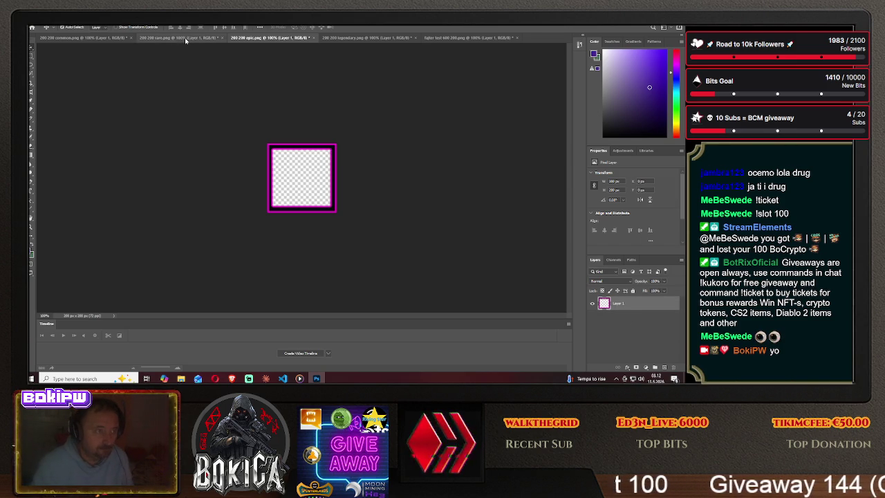
# - Look through the rare, common, legendary and fighter test documents, then return to the game browser
pyautogui.click(181, 38)
pyautogui.click(90, 38)
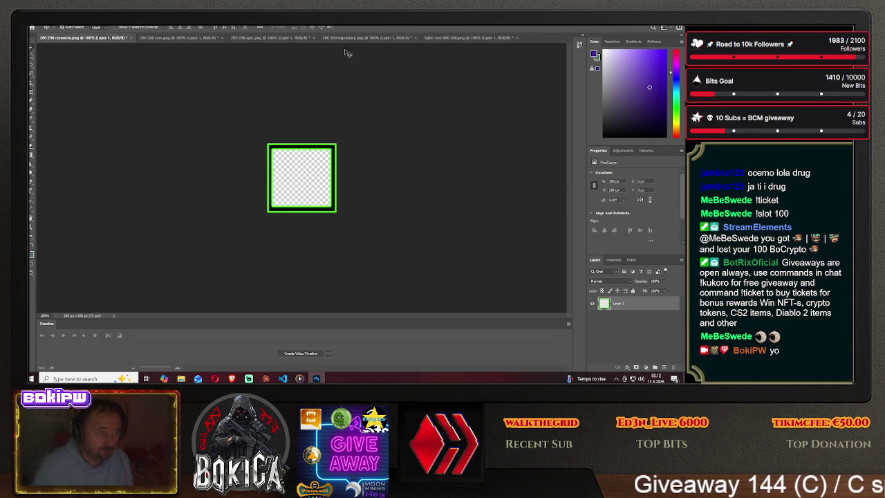
pyautogui.click(366, 39)
pyautogui.click(462, 38)
pyautogui.rightClick(56, 38)
pyautogui.click(254, 242)
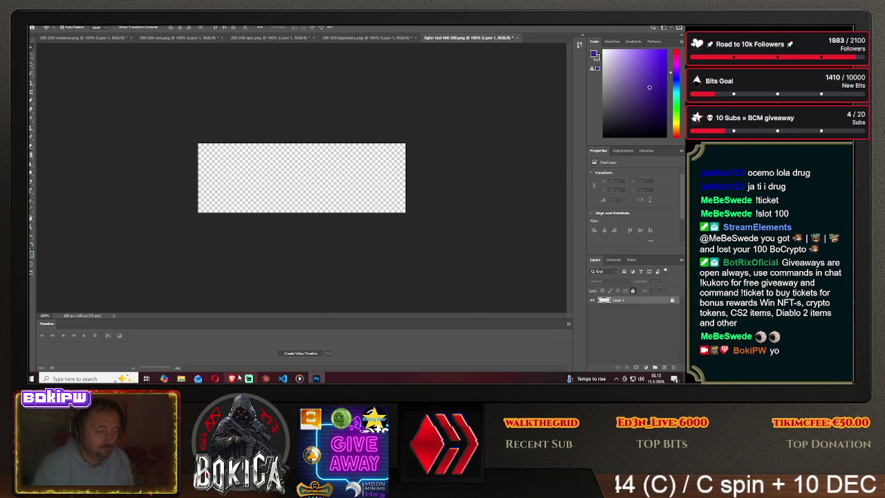
pyautogui.click(238, 378)
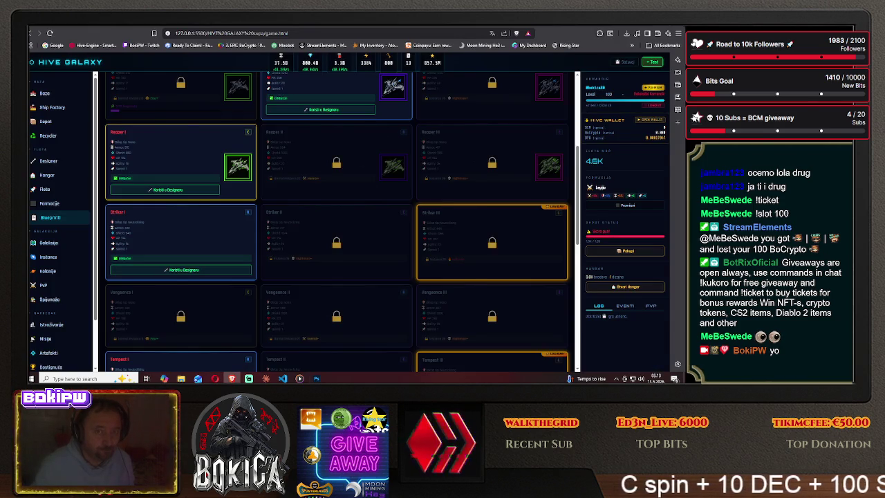
# - Save Tripo Studio's middle fighter evolution image to the Desktop as striker a1.png
pyautogui.hotkey('ctrl', 'Tab')
pyautogui.rightClick(277, 174)
pyautogui.click(317, 193)
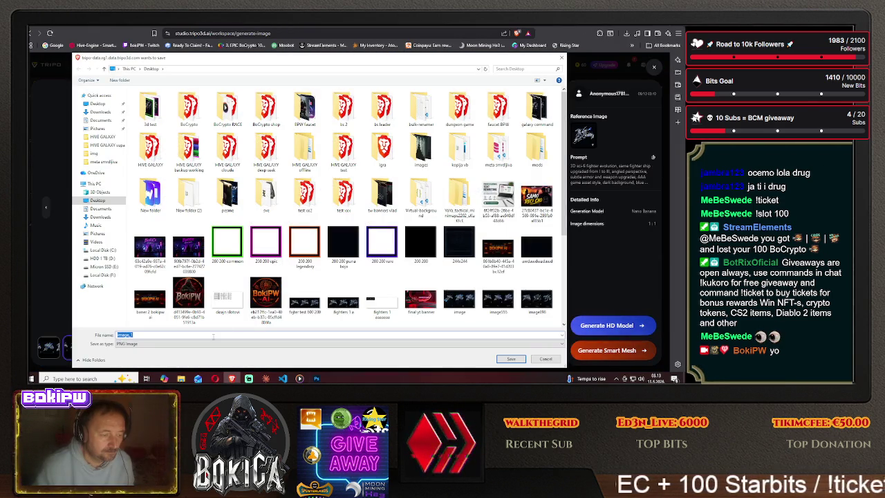
pyautogui.write('striker')
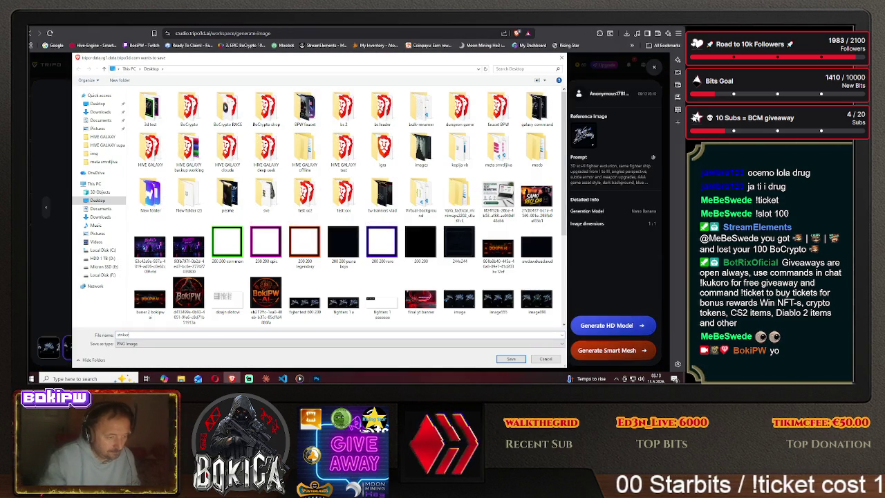
pyautogui.write(' s1')
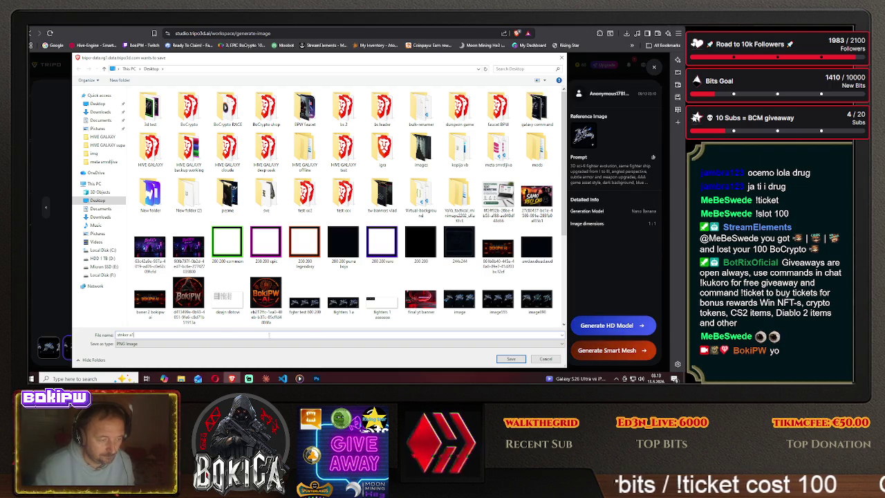
pyautogui.click(500, 360)
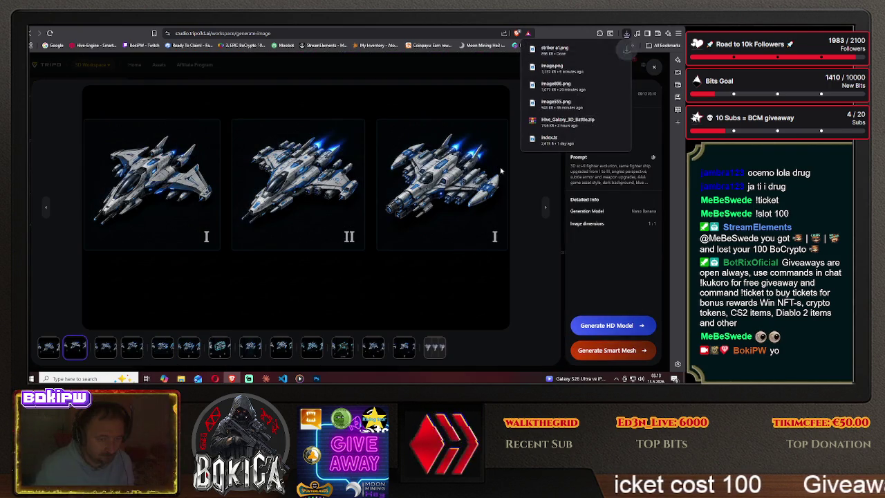
pyautogui.click(315, 378)
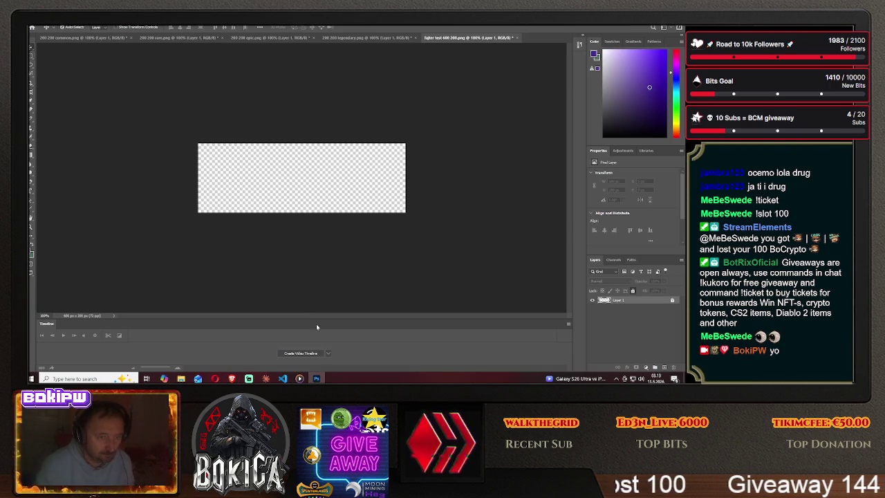
# - Open striker a1.png in Photoshop and pick the Clone Stamp tool
pyautogui.click(40, 28)
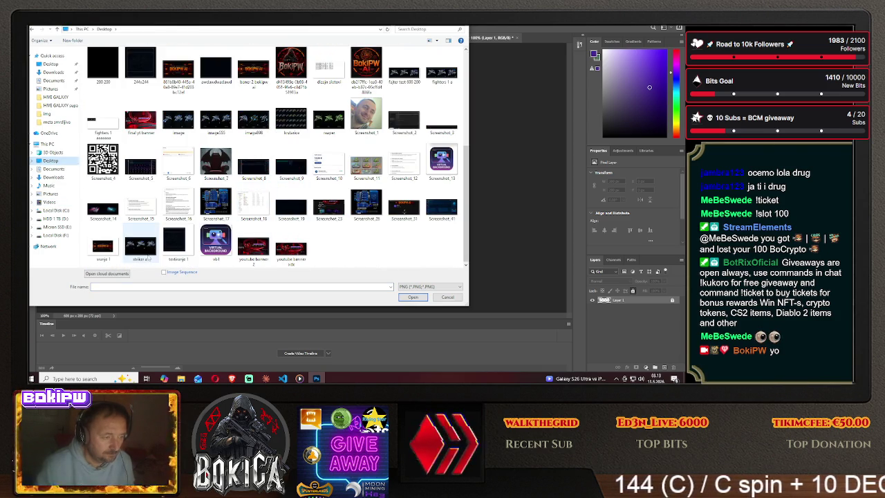
pyautogui.doubleClick(141, 245)
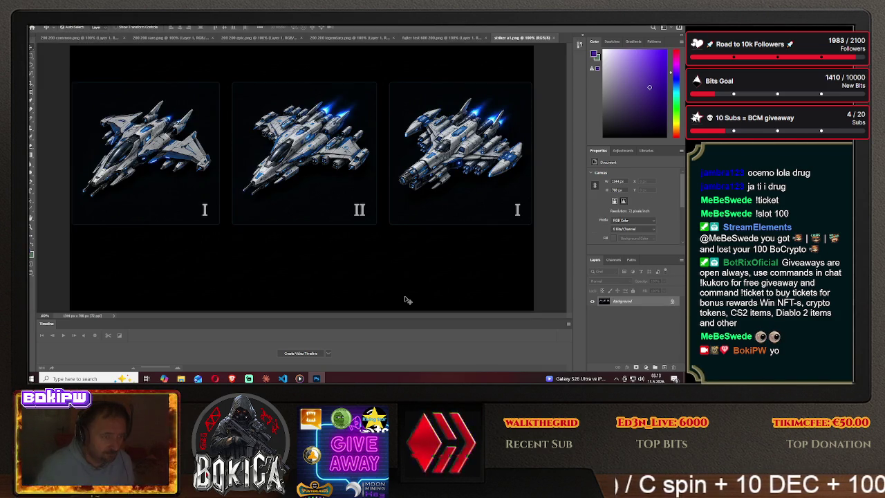
pyautogui.click(30, 127)
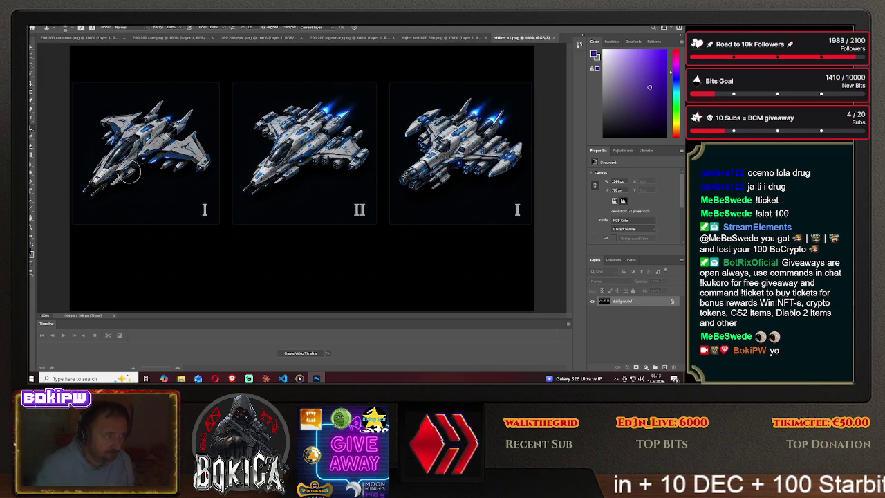
# - Clone clean background over the I and II numeral markers beneath the ships
pyautogui.moveTo(190, 201); pyautogui.dragTo(203, 207)
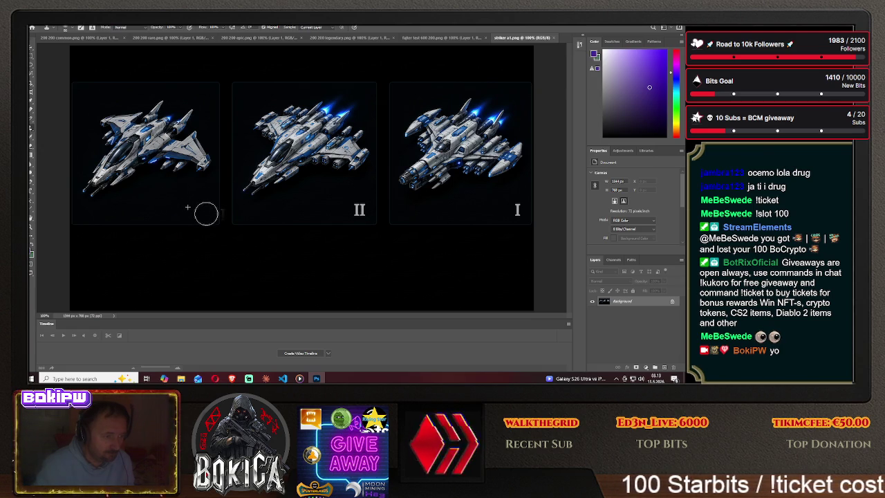
pyautogui.click(54, 27)
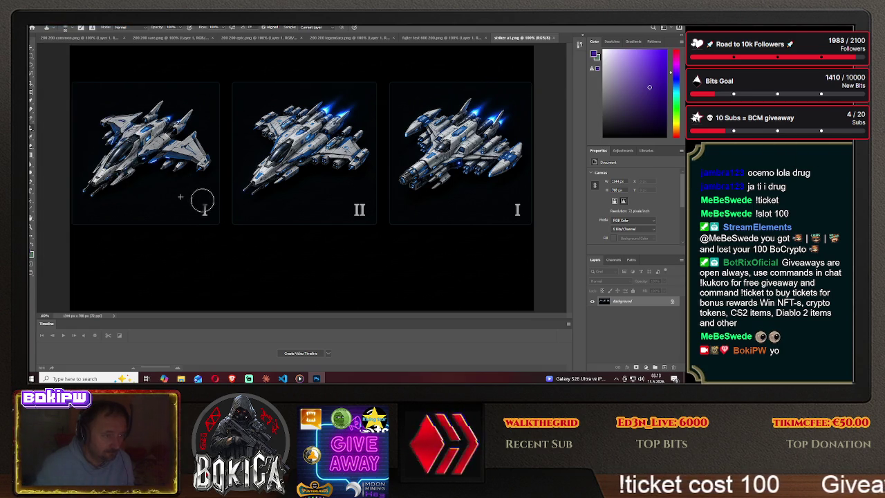
pyautogui.click(204, 212)
pyautogui.moveTo(199, 199); pyautogui.dragTo(203, 208)
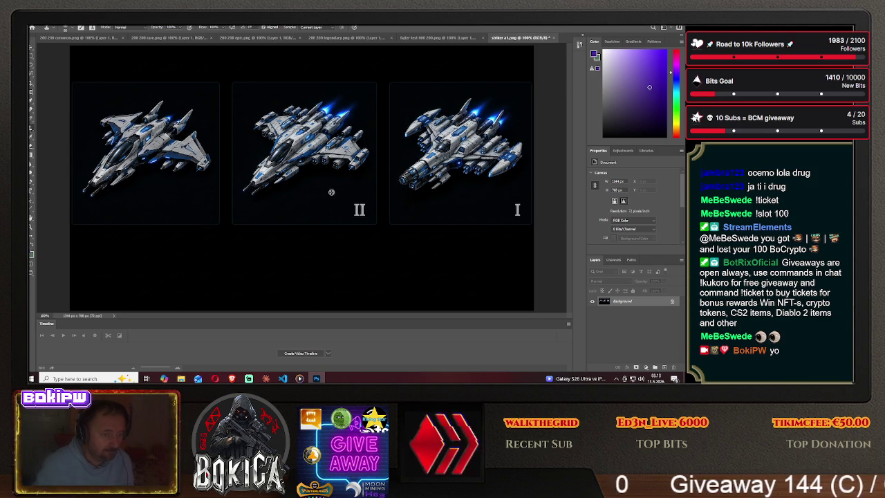
pyautogui.moveTo(357, 197); pyautogui.dragTo(359, 213)
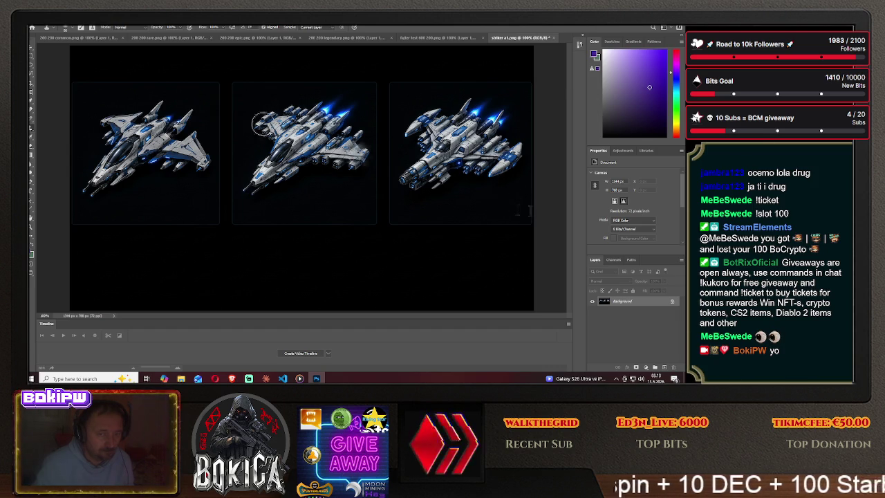
pyautogui.click(65, 28)
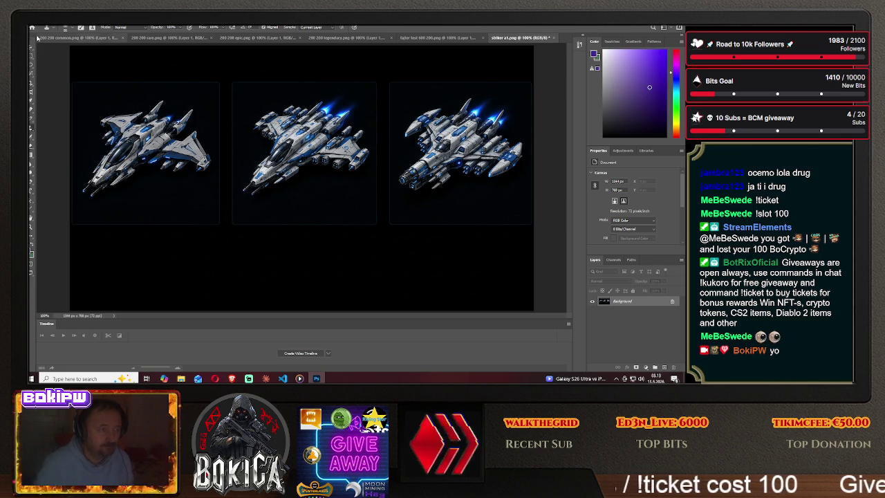
pyautogui.click(33, 64)
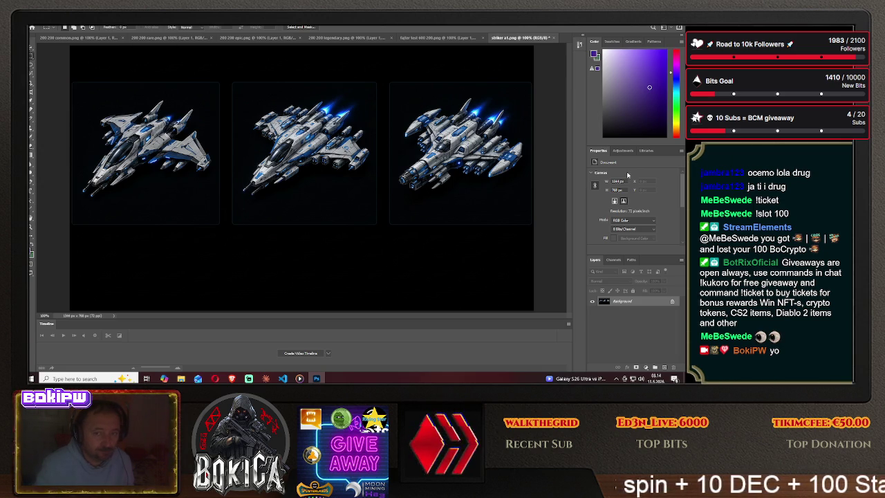
# - Add a Hue/Saturation adjustment layer and tune hue, saturation and lightness until the ships' accents glow red
pyautogui.click(622, 150)
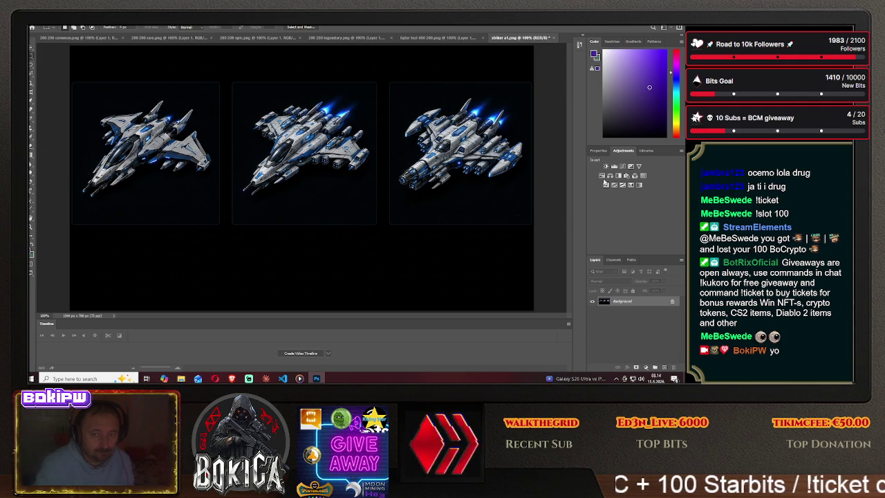
pyautogui.click(610, 176)
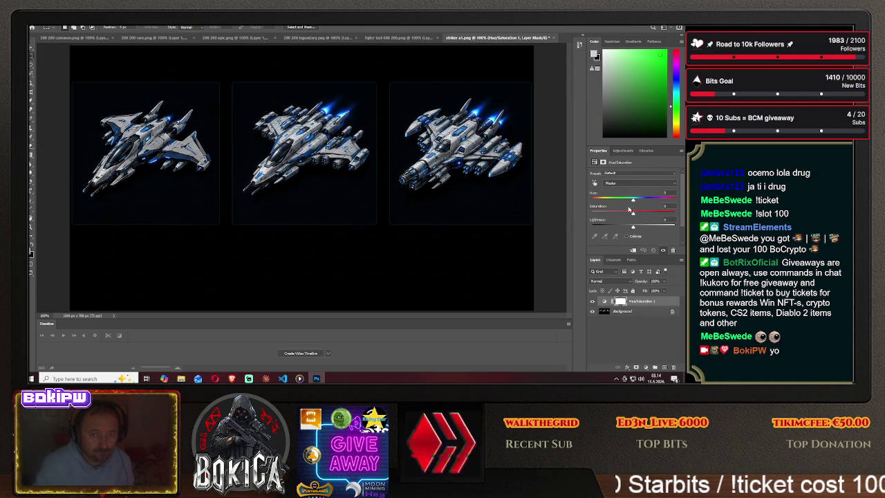
pyautogui.moveTo(642, 216); pyautogui.dragTo(653, 216)
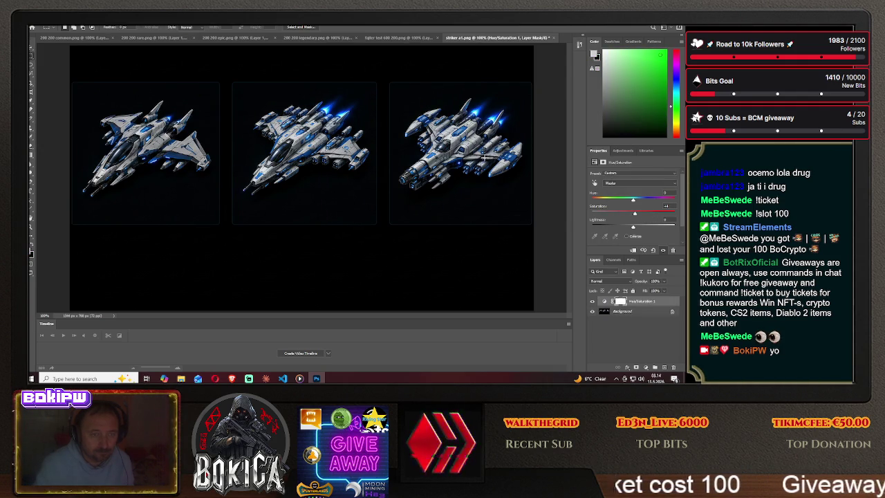
pyautogui.moveTo(634, 227)
pyautogui.mouseDown()
pyautogui.moveTo(602, 215)
pyautogui.moveTo(649, 215)
pyautogui.moveTo(632, 216)
pyautogui.mouseUp()
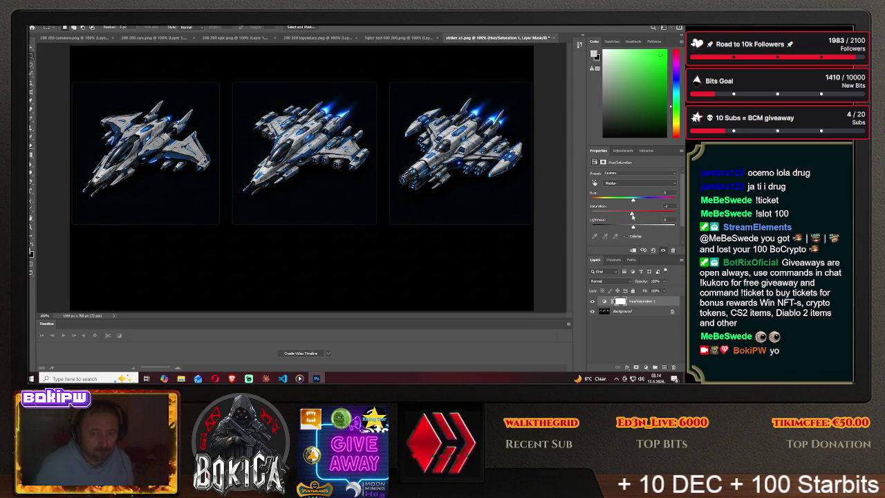
pyautogui.moveTo(635, 202); pyautogui.dragTo(589, 201)
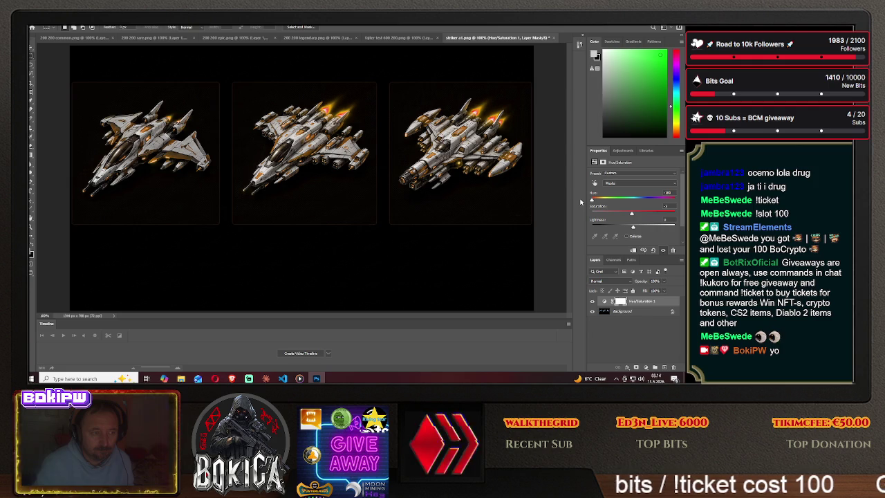
pyautogui.moveTo(591, 200); pyautogui.dragTo(657, 201)
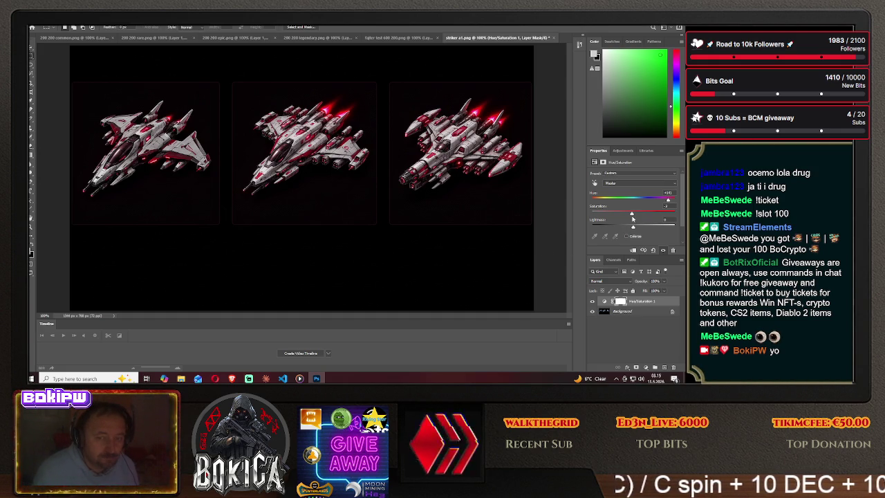
pyautogui.moveTo(631, 215)
pyautogui.mouseDown()
pyautogui.moveTo(657, 215)
pyautogui.moveTo(609, 214)
pyautogui.moveTo(636, 216)
pyautogui.mouseUp()
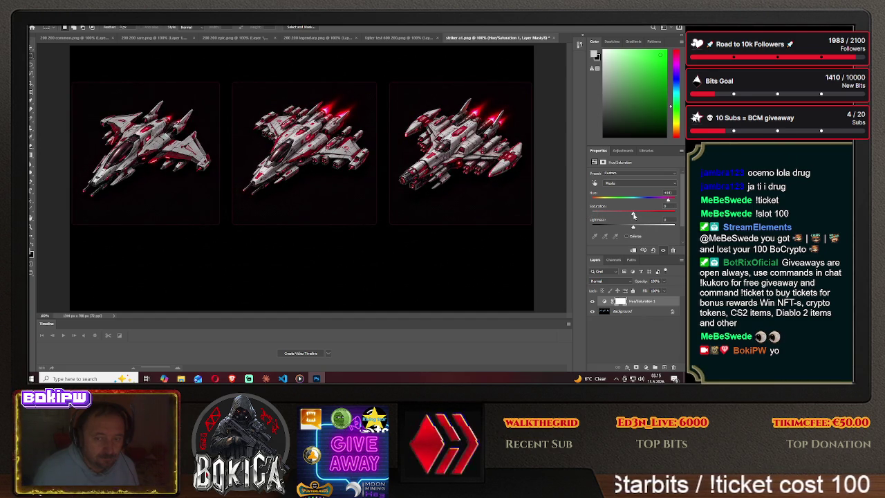
pyautogui.moveTo(634, 228); pyautogui.dragTo(633, 228)
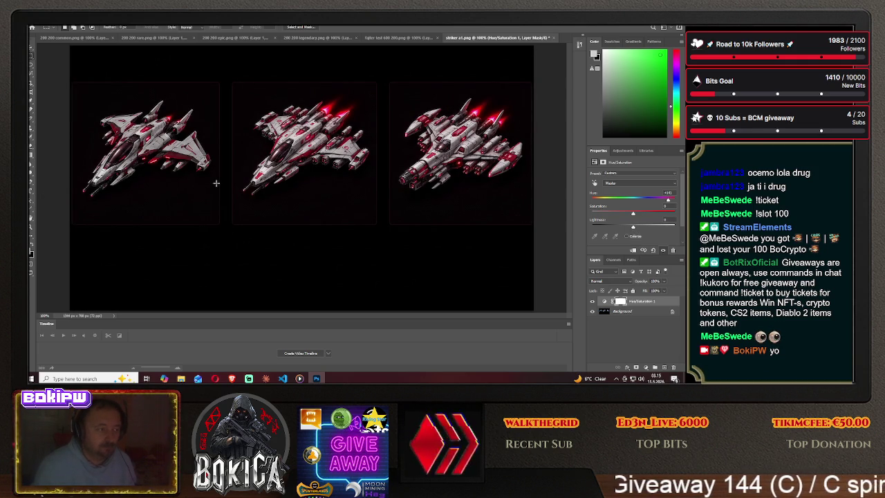
# - Crop the image to a narrow horizontal band tightly framing the three red ships
pyautogui.click(31, 83)
pyautogui.moveTo(303, 308); pyautogui.dragTo(300, 274)
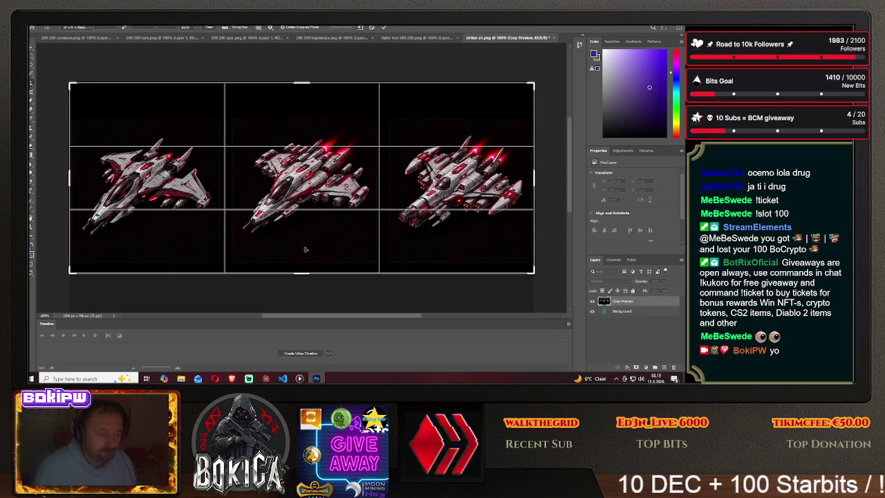
pyautogui.moveTo(300, 83); pyautogui.dragTo(298, 98)
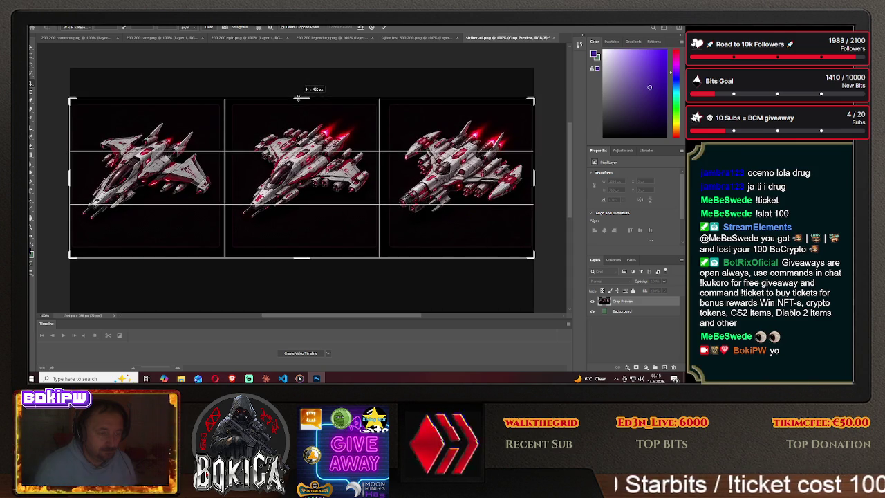
pyautogui.moveTo(298, 97); pyautogui.dragTo(299, 98)
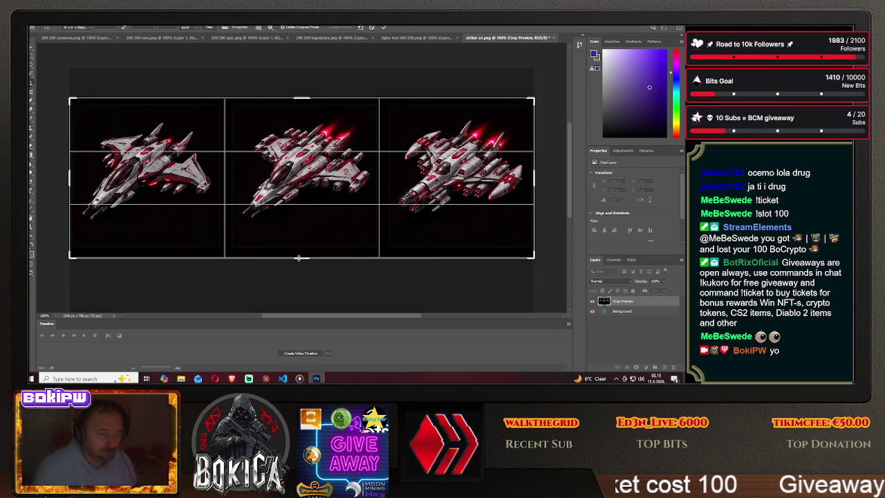
pyautogui.moveTo(298, 258); pyautogui.dragTo(300, 255)
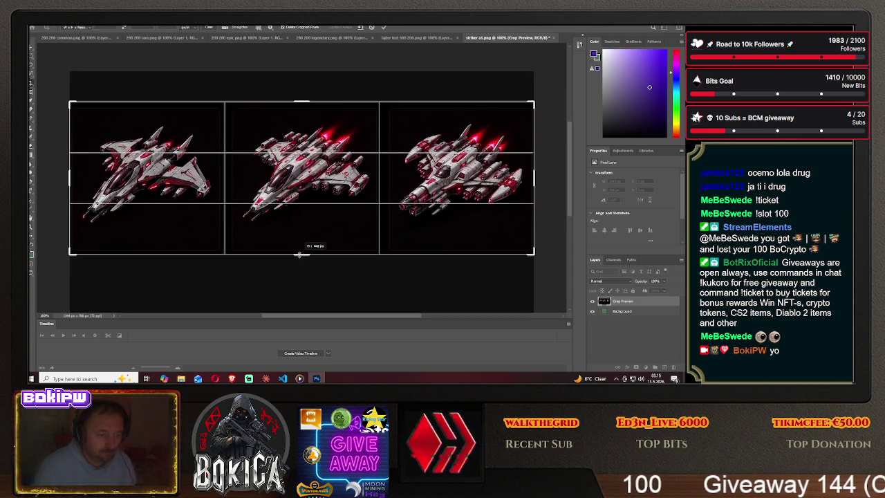
pyautogui.moveTo(300, 255); pyautogui.dragTo(299, 254)
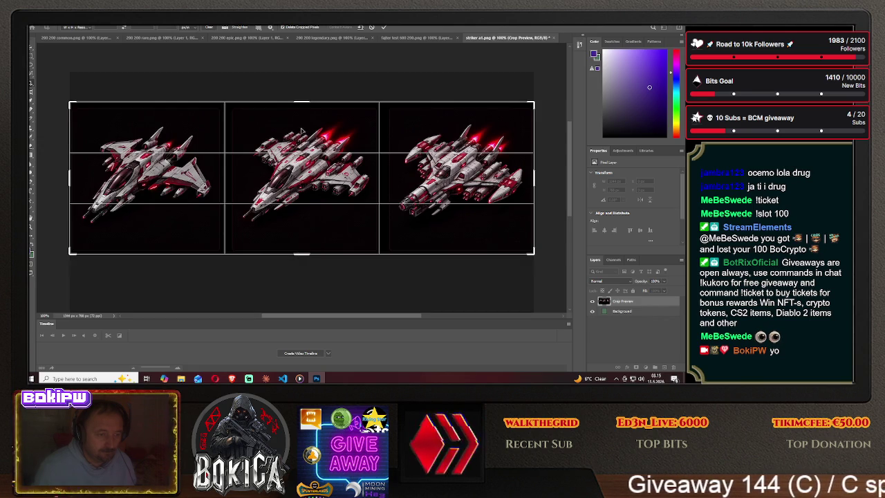
pyautogui.moveTo(301, 103); pyautogui.dragTo(299, 103)
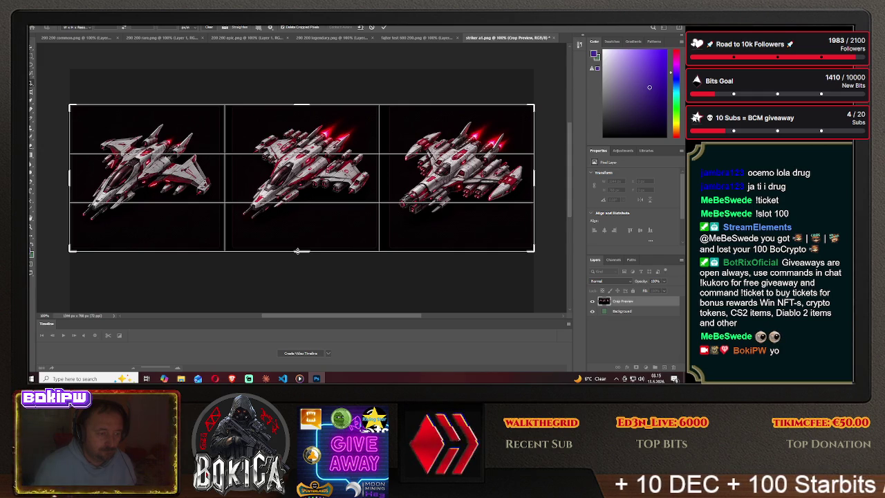
pyautogui.moveTo(297, 251); pyautogui.dragTo(297, 249)
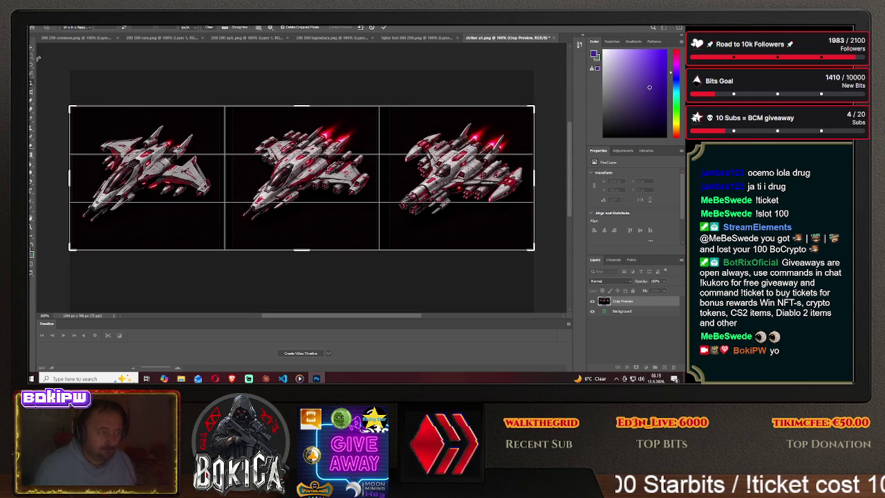
pyautogui.rightClick(256, 168)
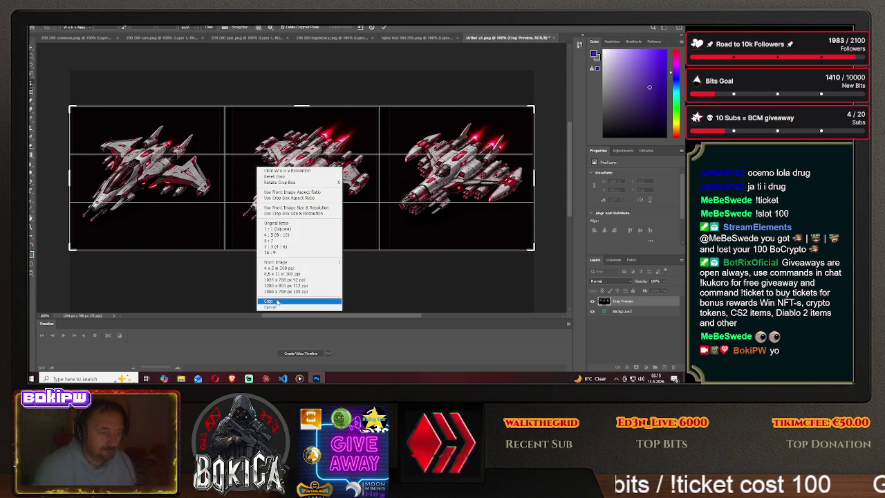
pyautogui.click(277, 302)
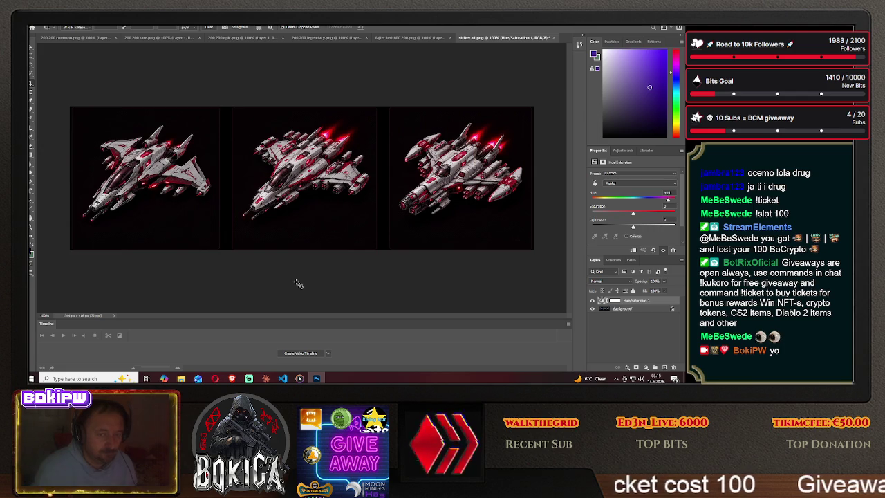
# - Unlock the Background layer and scale the ship strip down to 200 px tall
pyautogui.click(672, 309)
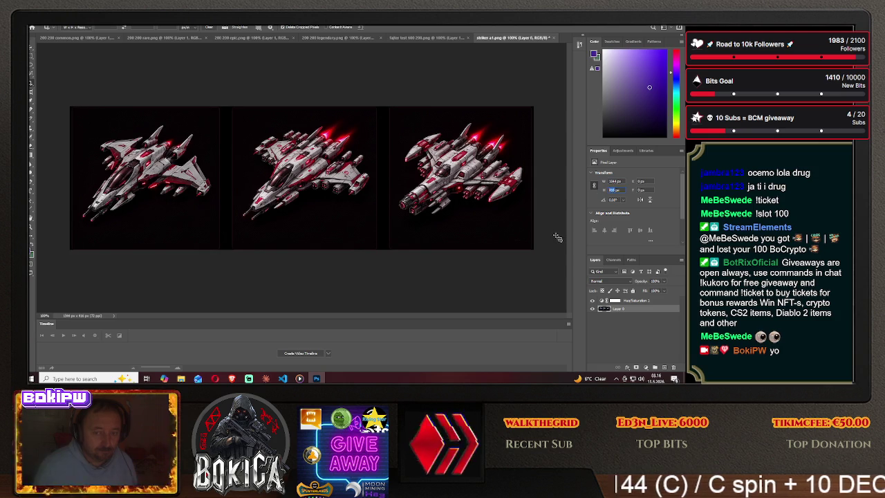
pyautogui.write('200')
pyautogui.press('Return')
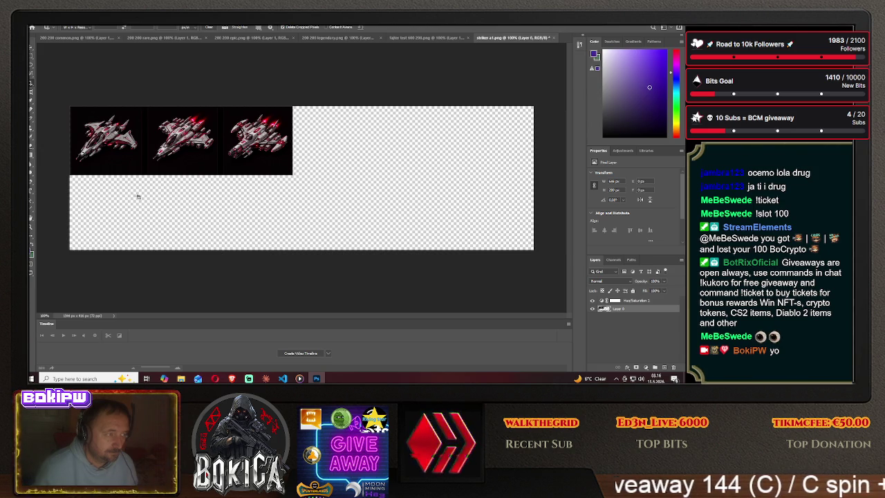
pyautogui.click(40, 26)
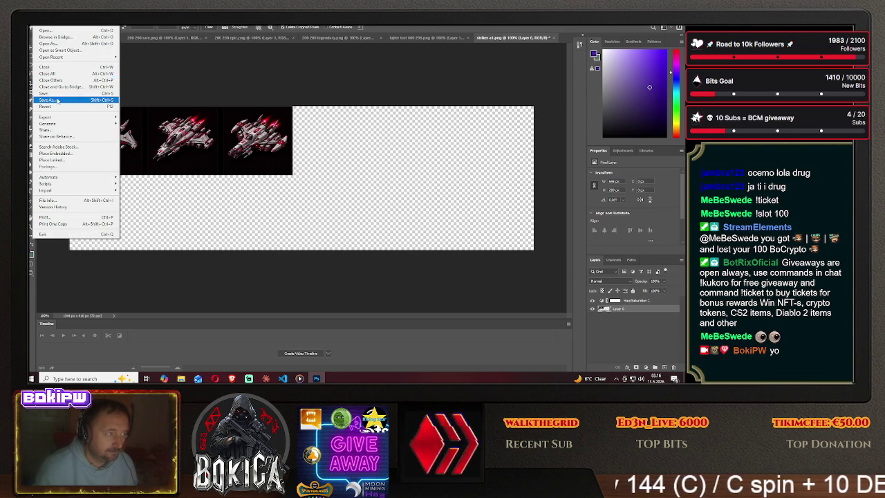
# - Save a copy of the strip to this computer as the PNG striker a12
pyautogui.click(58, 101)
pyautogui.click(397, 258)
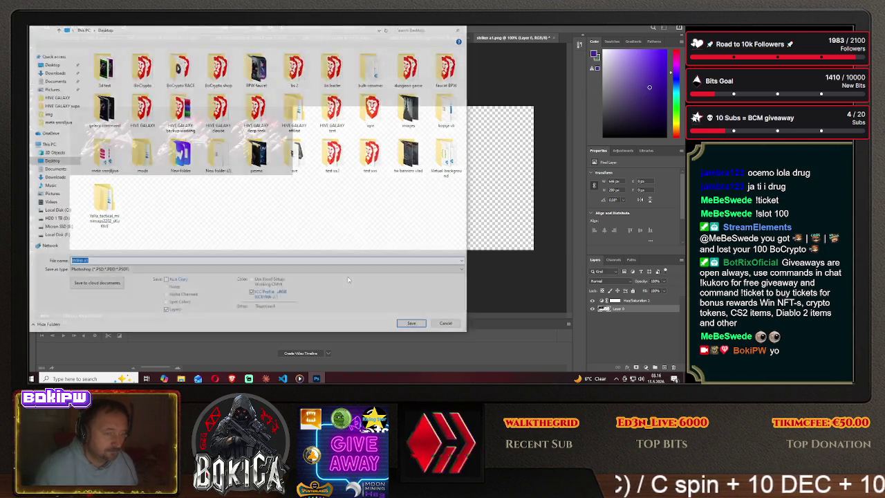
pyautogui.click(158, 270)
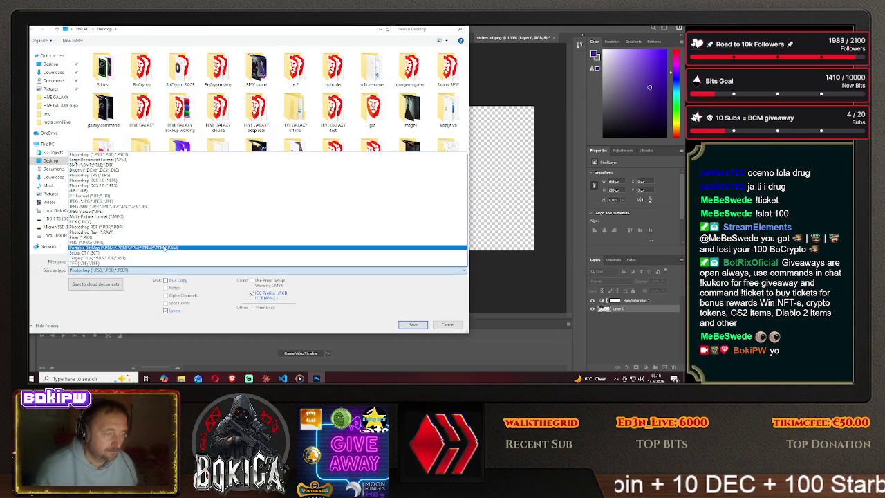
pyautogui.click(141, 245)
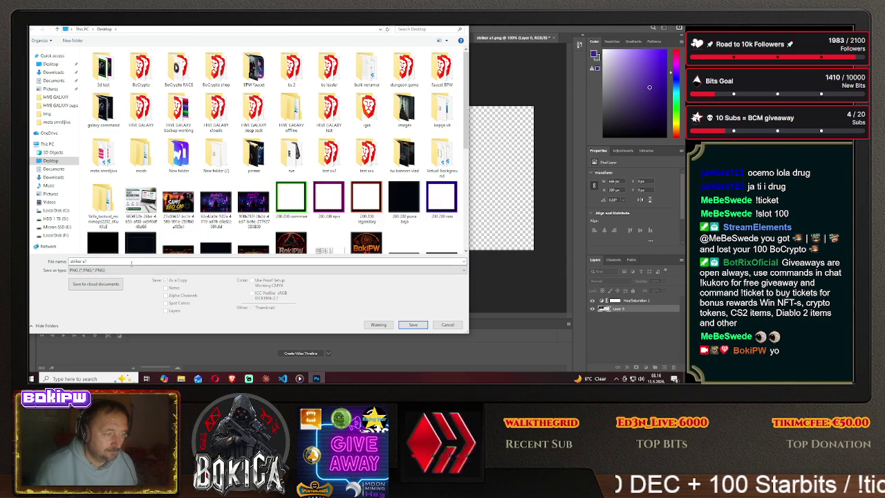
pyautogui.doubleClick(132, 264)
pyautogui.write('2')
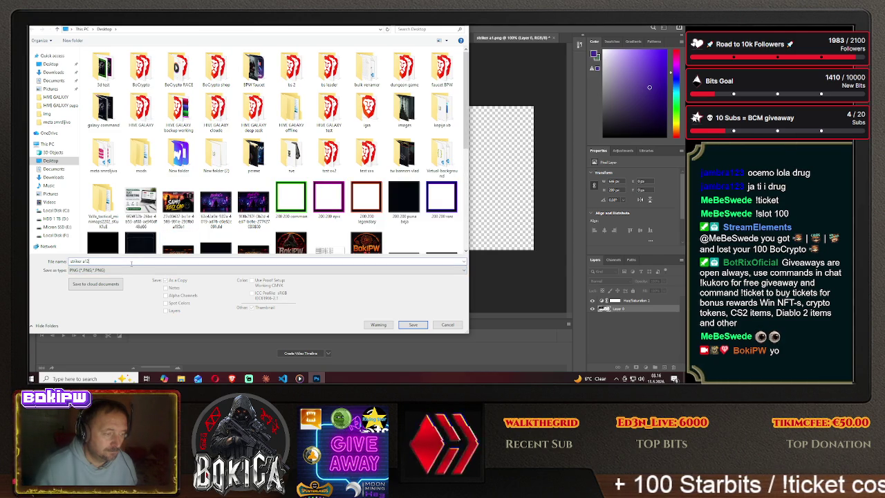
pyautogui.click(413, 324)
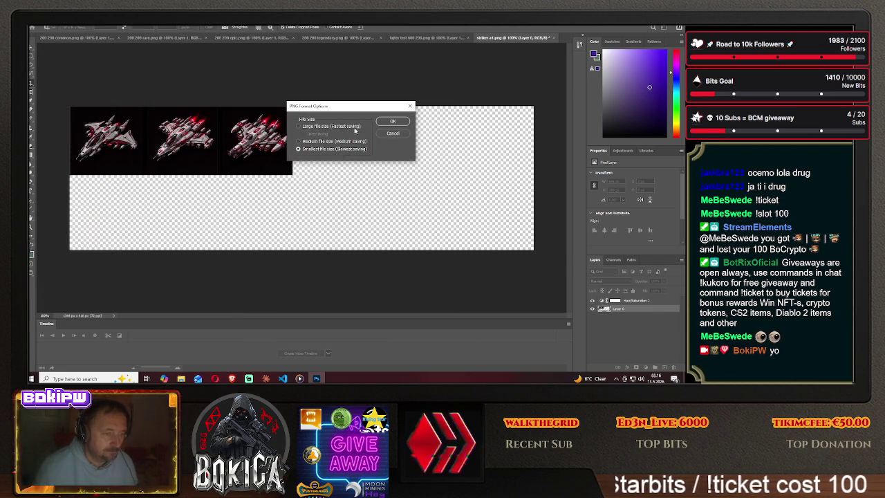
pyautogui.click(391, 122)
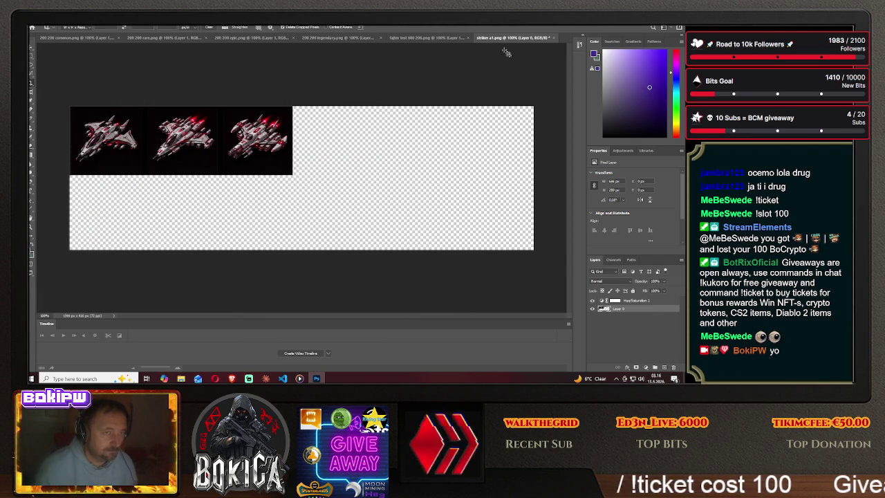
# - Close the striker and fighter test documents without saving changes
pyautogui.click(552, 38)
pyautogui.click(358, 150)
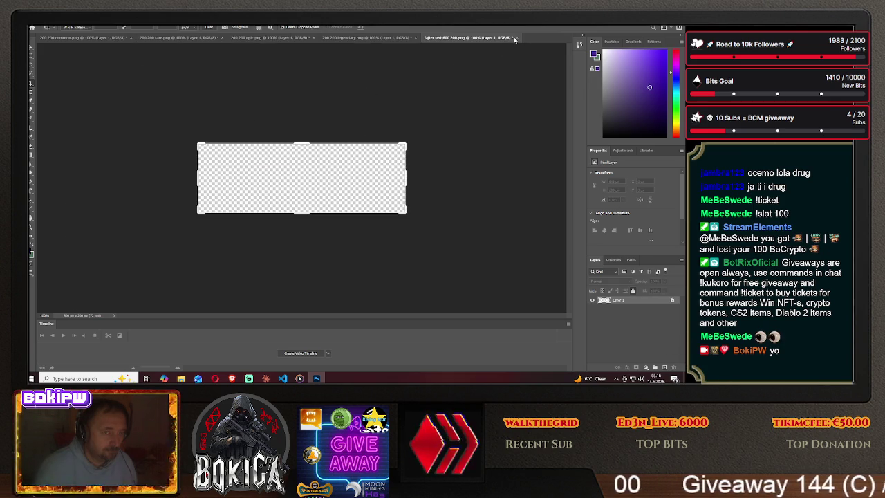
pyautogui.click(514, 39)
pyautogui.click(354, 151)
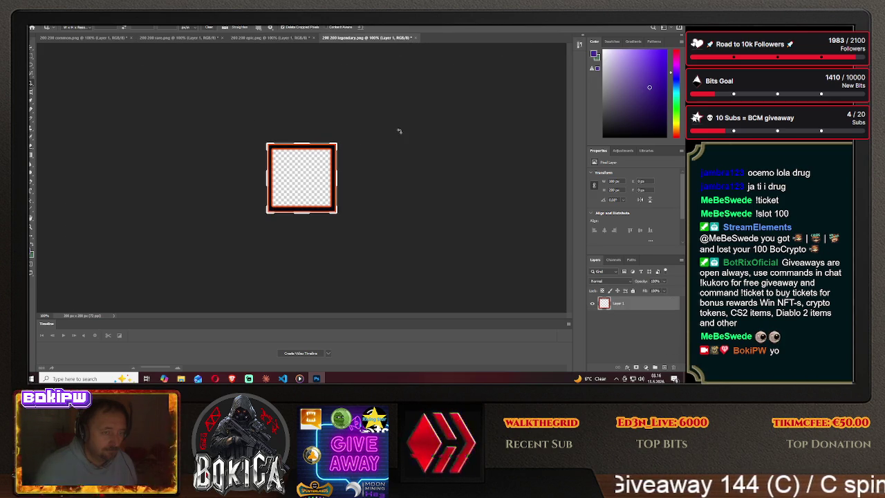
pyautogui.click(32, 22)
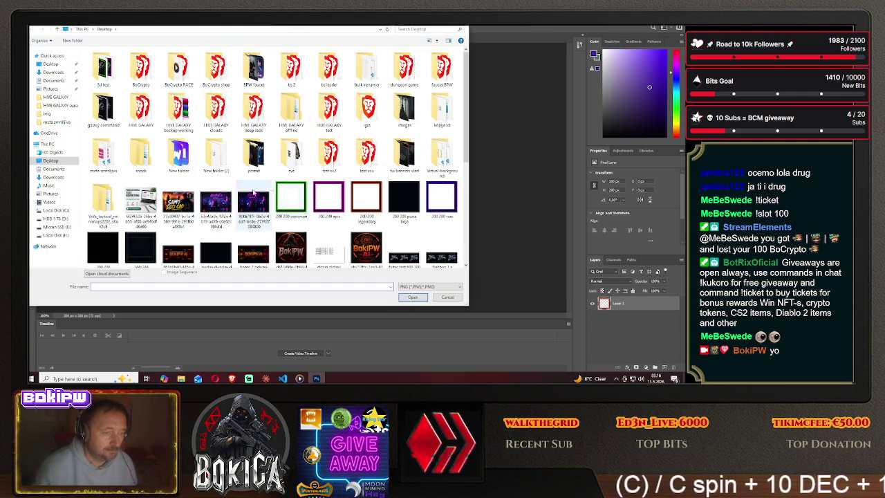
pyautogui.scroll(-5, 277, 194)
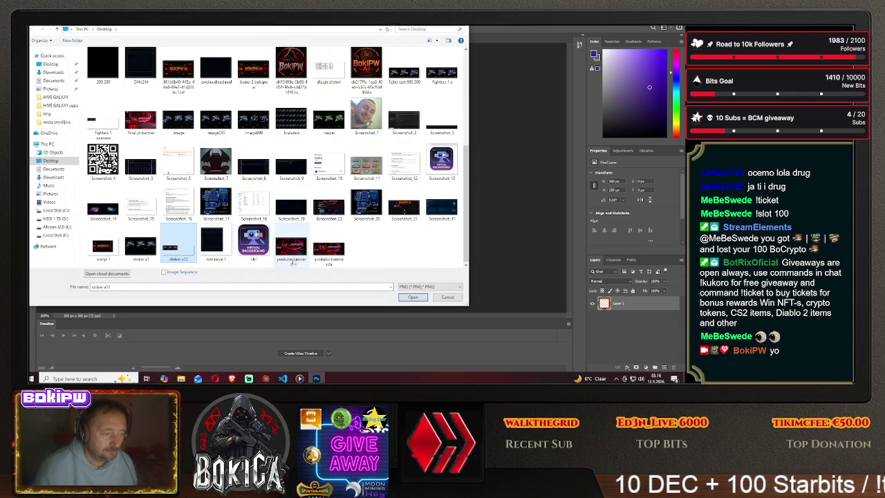
pyautogui.doubleClick(178, 250)
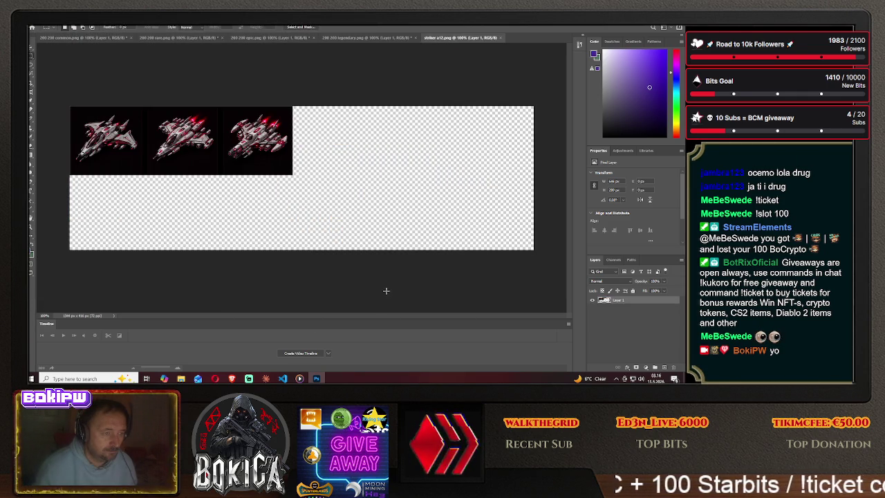
pyautogui.hotkey('ctrl', '+')
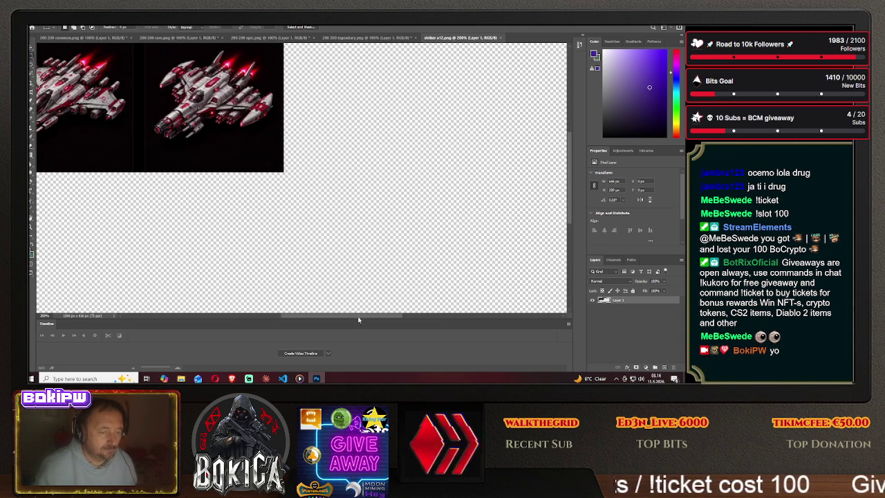
pyautogui.moveTo(359, 317); pyautogui.dragTo(308, 315)
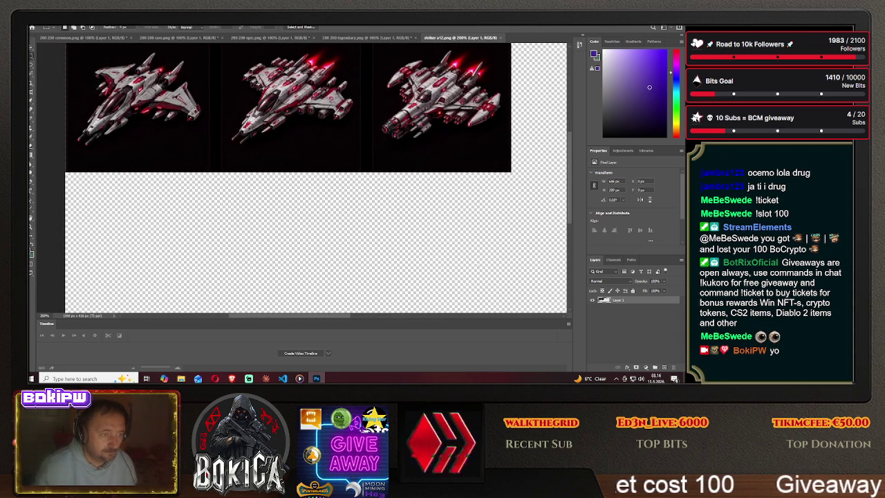
pyautogui.scroll(3, 571, 213)
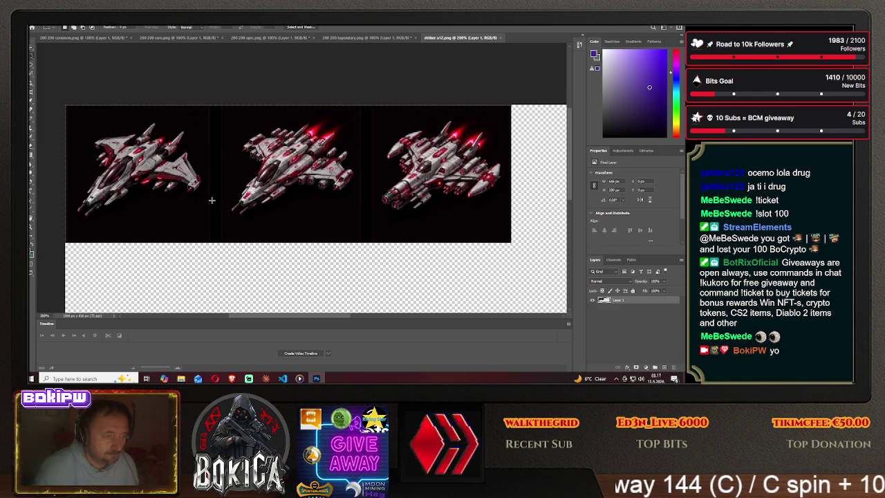
# - Lasso the middle ship's cockpit and drag it to the right, leaving a white patch
pyautogui.click(31, 65)
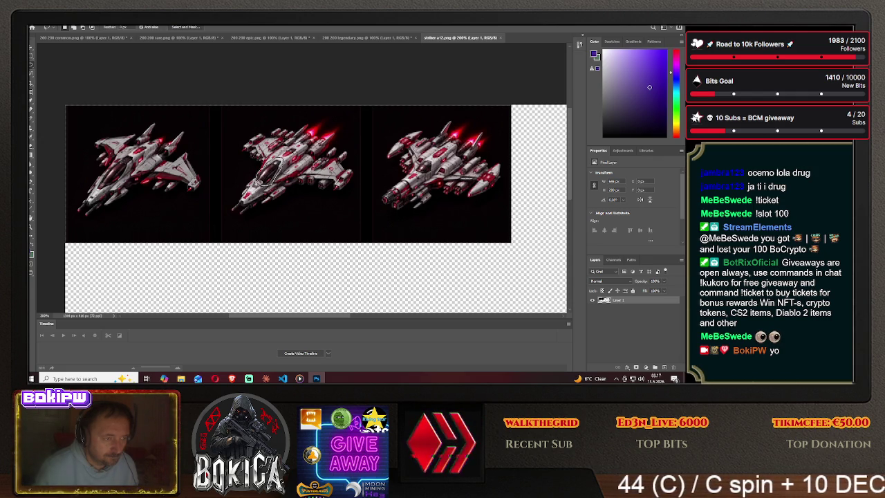
pyautogui.moveTo(258, 181); pyautogui.dragTo(266, 184)
pyautogui.click(31, 49)
pyautogui.moveTo(273, 169)
pyautogui.mouseDown()
pyautogui.moveTo(353, 160)
pyautogui.moveTo(420, 173)
pyautogui.mouseUp()
pyautogui.press('m')
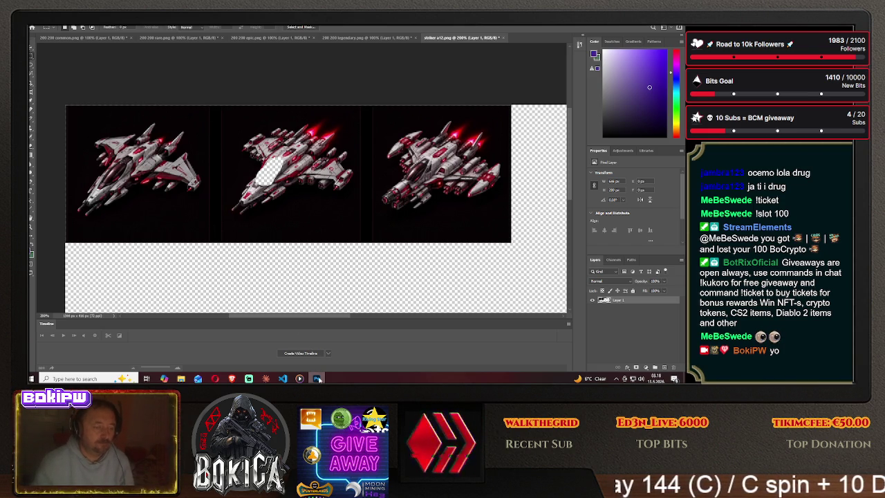
pyautogui.click(318, 379)
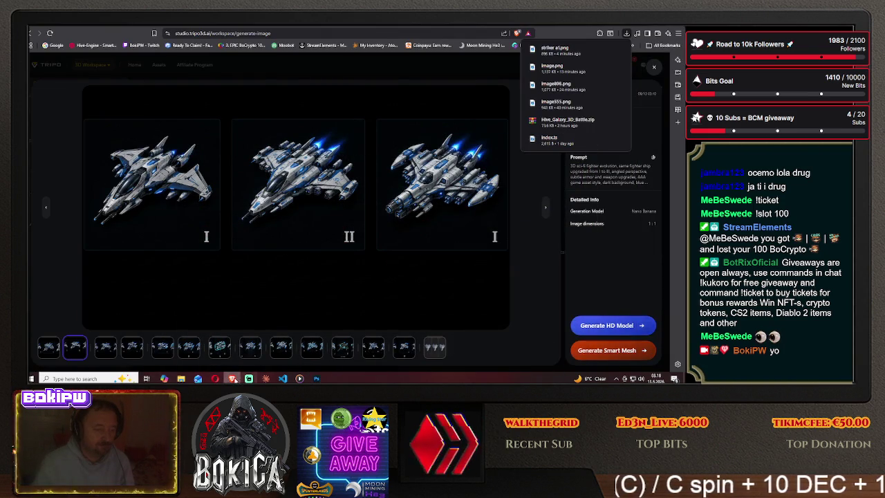
# - Save a PNG copy of the edited strip on the computer as striker a123
pyautogui.press('super+d')
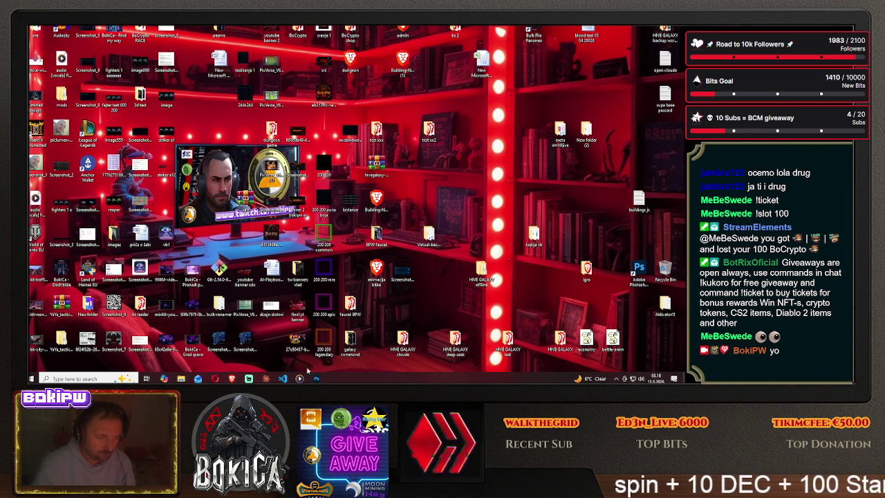
pyautogui.moveTo(316, 379)
pyautogui.click(306, 364)
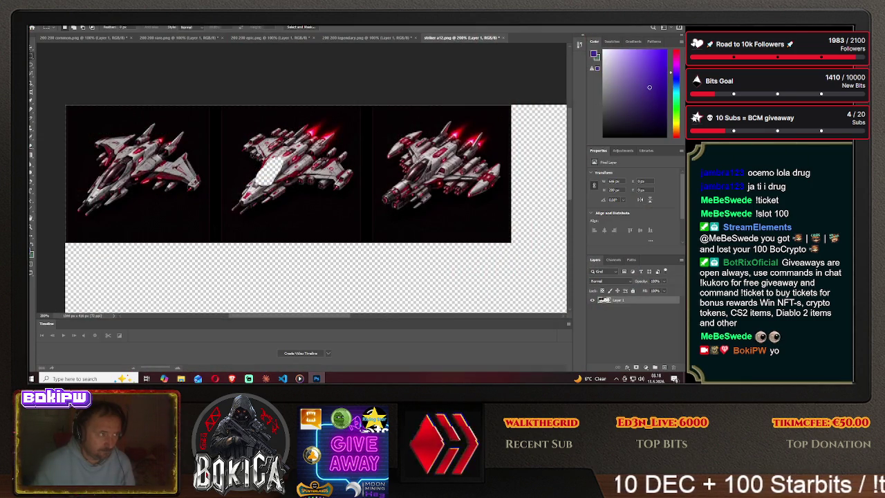
pyautogui.click(33, 27)
pyautogui.click(55, 97)
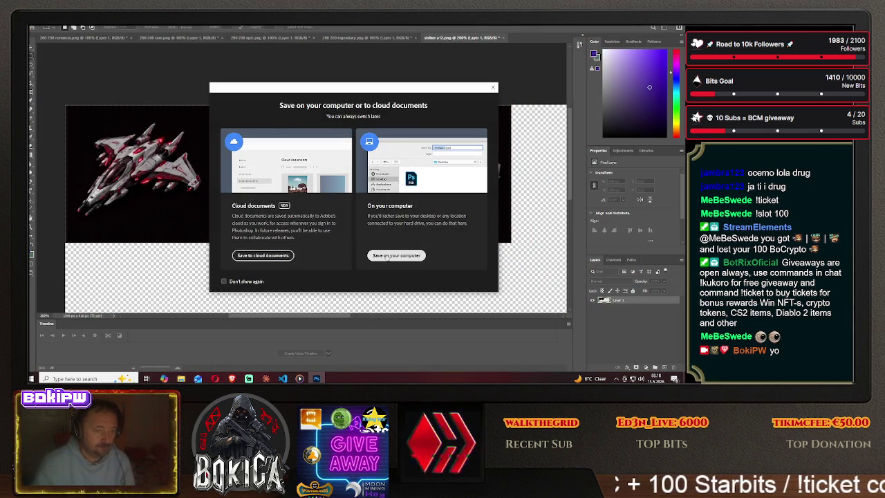
pyautogui.click(385, 256)
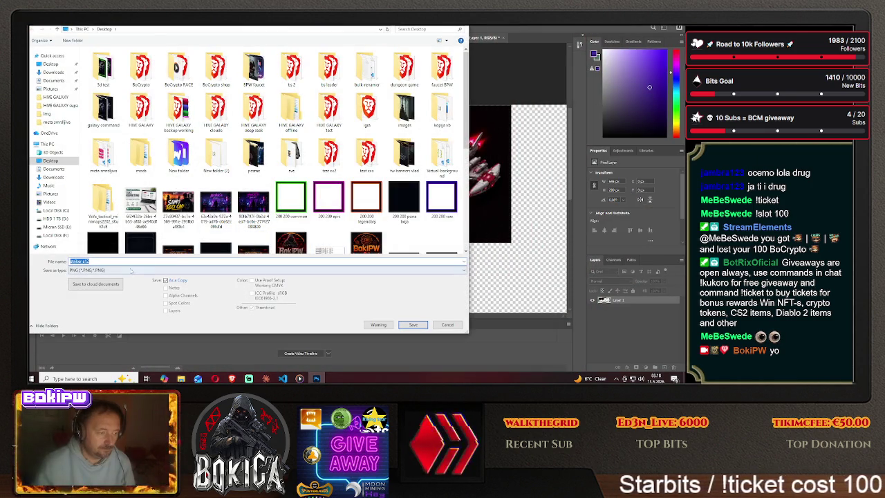
pyautogui.click(129, 261)
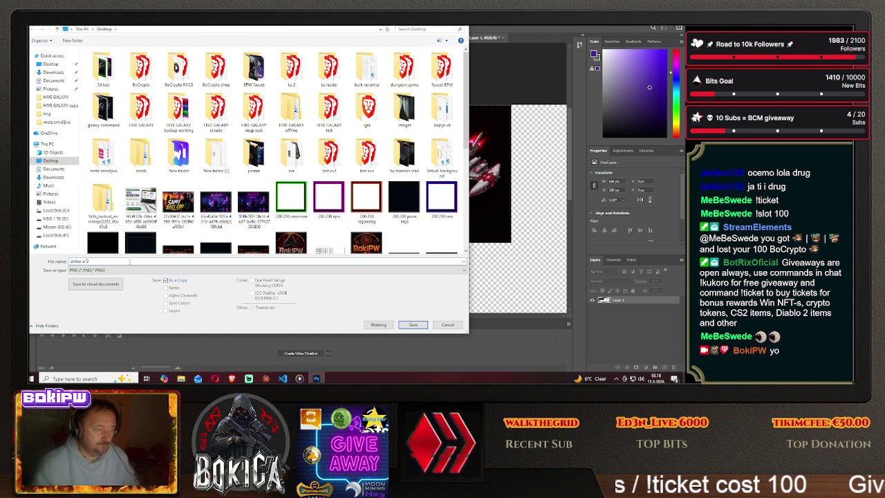
pyautogui.write('3')
pyautogui.click(413, 325)
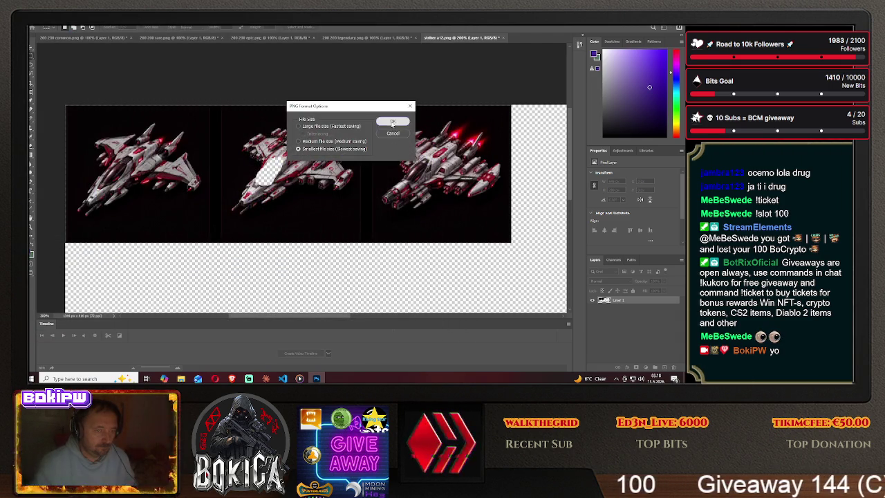
pyautogui.click(392, 121)
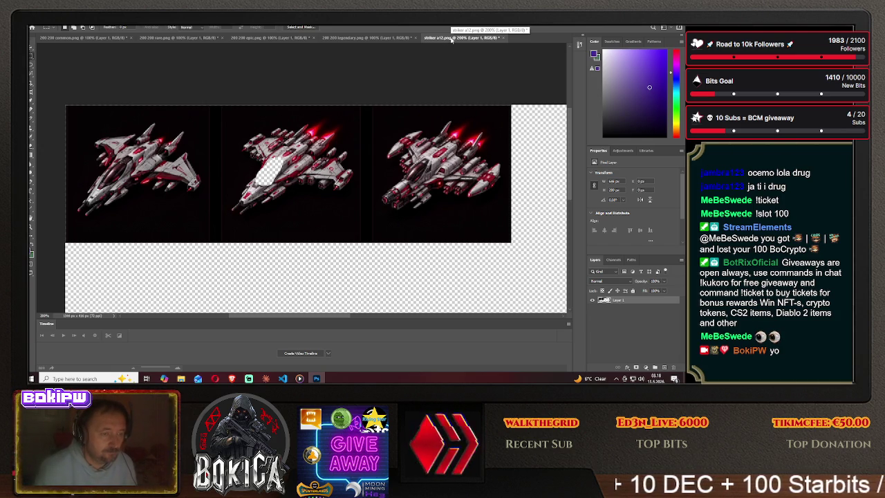
# - Open striker a12.png and striker a123.png from the Desktop as two separate documents
pyautogui.click(36, 22)
pyautogui.click(145, 158)
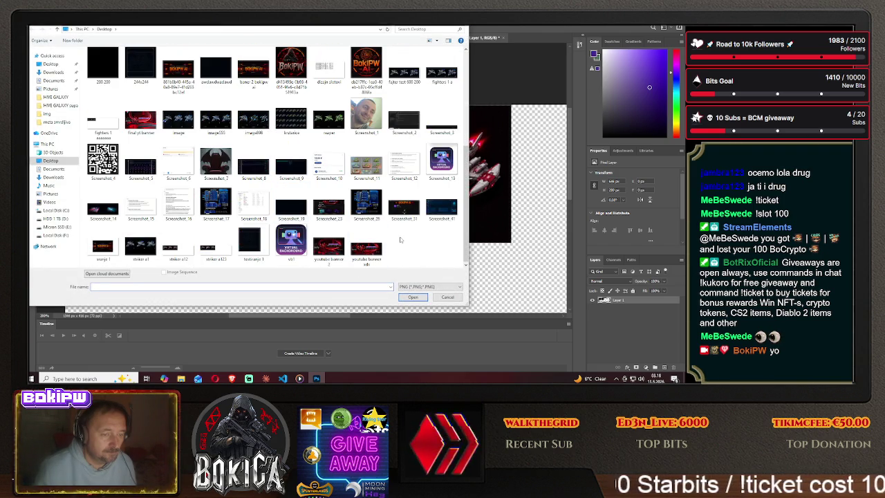
pyautogui.click(178, 246)
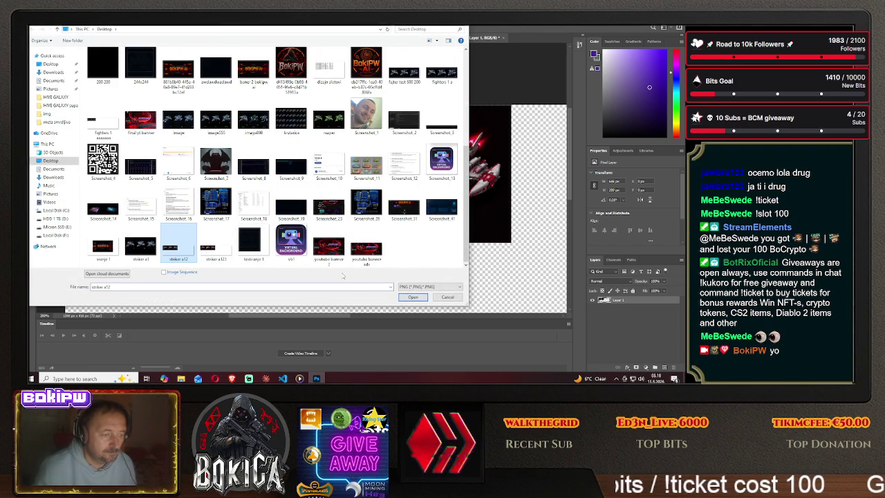
pyautogui.click(412, 297)
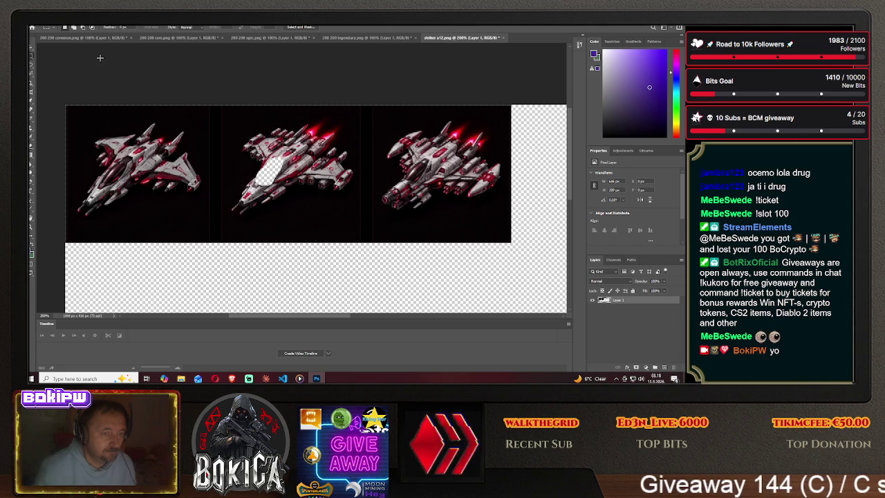
pyautogui.click(35, 23)
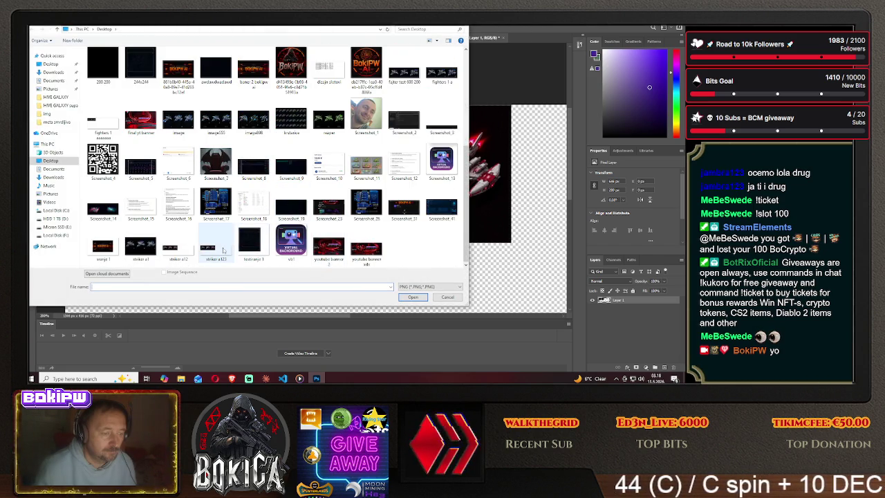
pyautogui.doubleClick(217, 250)
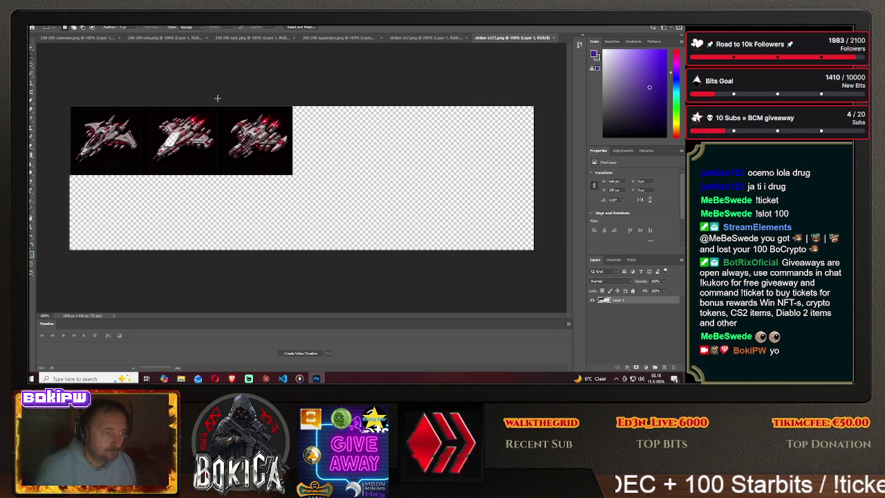
# - Drag striker a123's third ship into striker a12, then undo the dropped layer
pyautogui.moveTo(218, 106); pyautogui.dragTo(326, 192)
pyautogui.press('v')
pyautogui.moveTo(256, 138)
pyautogui.mouseDown()
pyautogui.moveTo(420, 39)
pyautogui.moveTo(411, 56)
pyautogui.mouseUp()
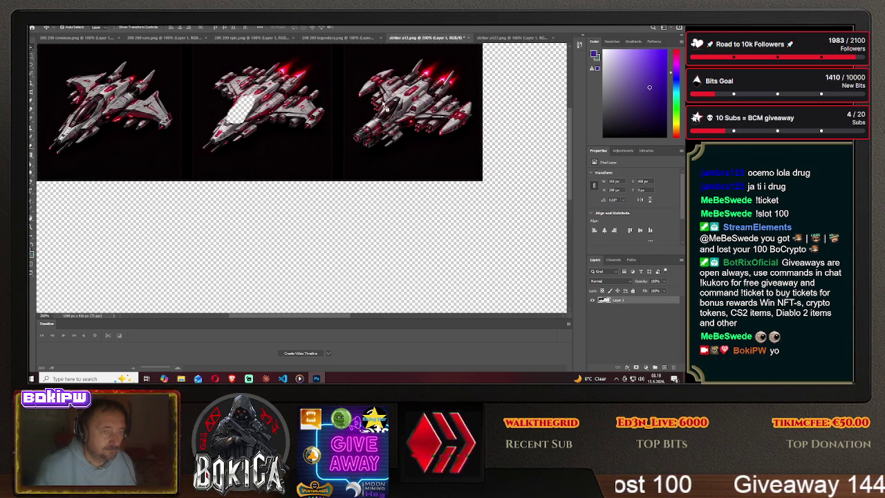
pyautogui.moveTo(384, 105); pyautogui.dragTo(269, 118)
pyautogui.click(52, 25)
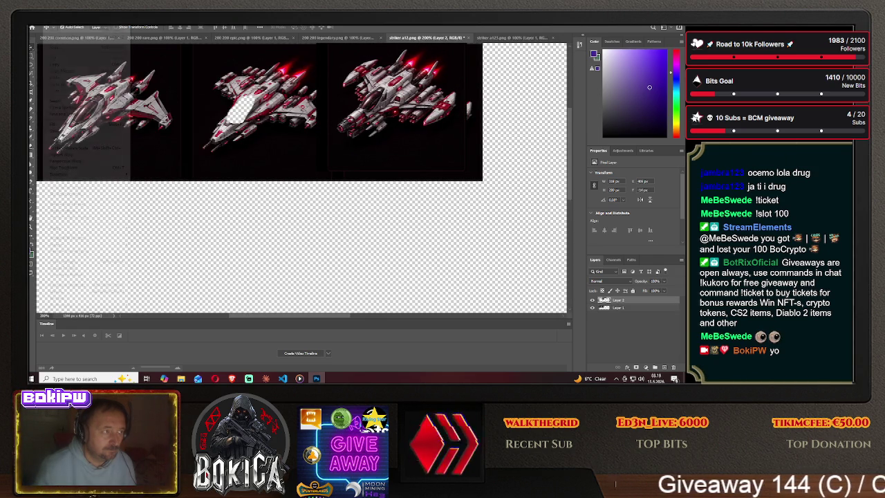
pyautogui.click(69, 31)
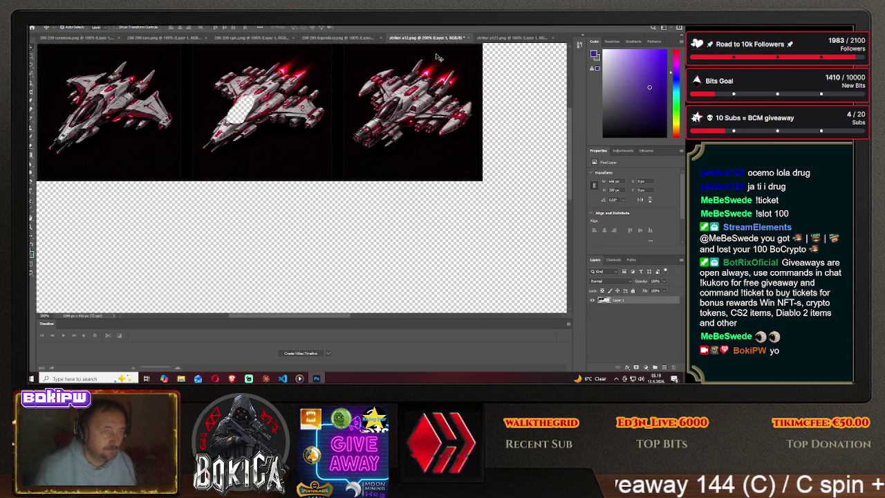
# - Deselect striker a123, undo the middle ship's cockpit edit in striker a12, and zoom to 100%
pyautogui.click(512, 37)
pyautogui.press('m')
pyautogui.hotkey('ctrl', 'd')
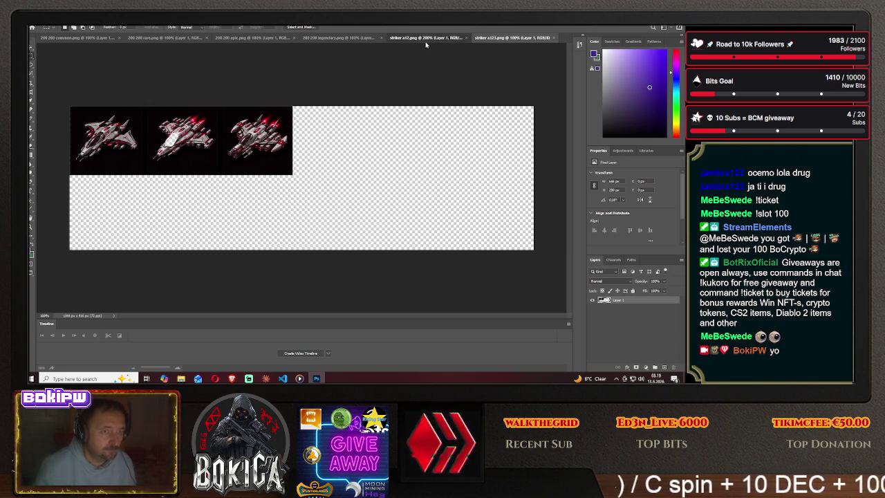
pyautogui.click(426, 38)
pyautogui.click(52, 26)
pyautogui.click(62, 24)
pyautogui.click(52, 26)
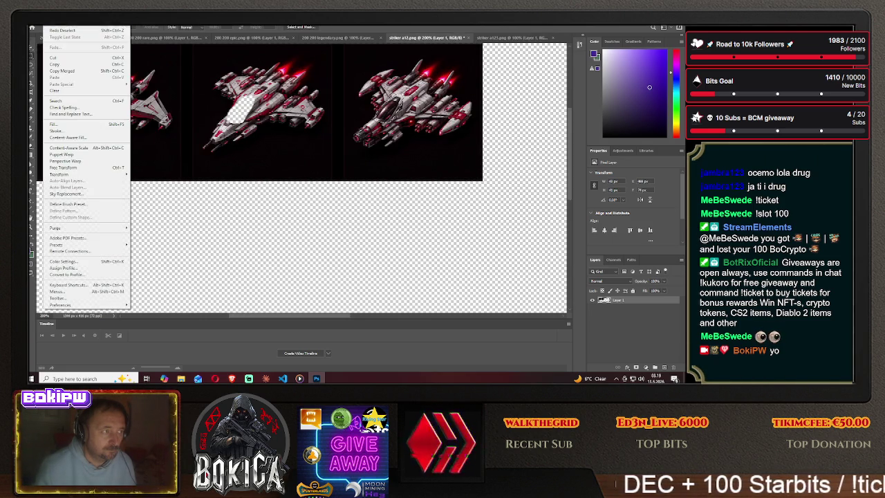
pyautogui.hotkey('ctrl', 'z')
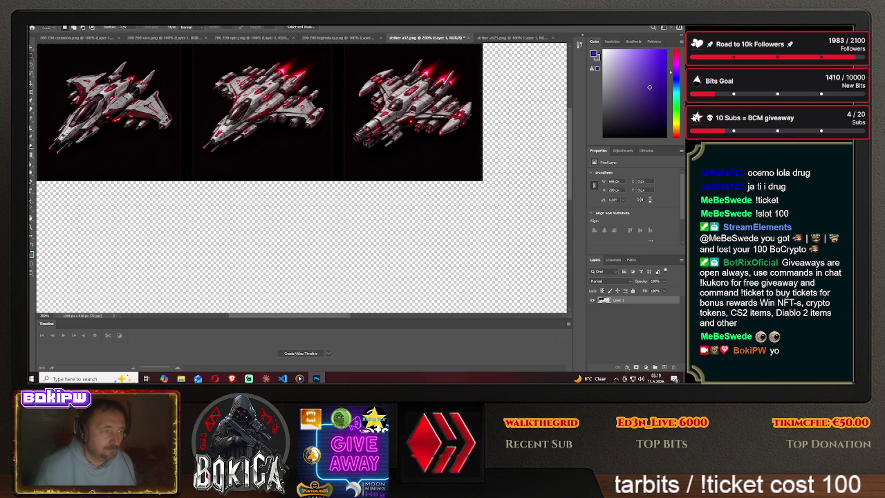
pyautogui.hotkey('ctrl', '-')
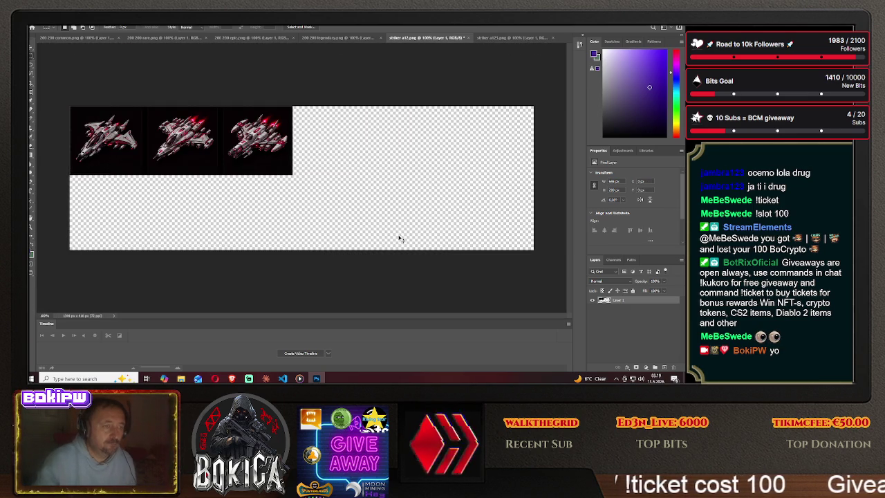
# - Copy striker a123's third ship onto a new layer aligned over striker a12's third slot
pyautogui.click(509, 39)
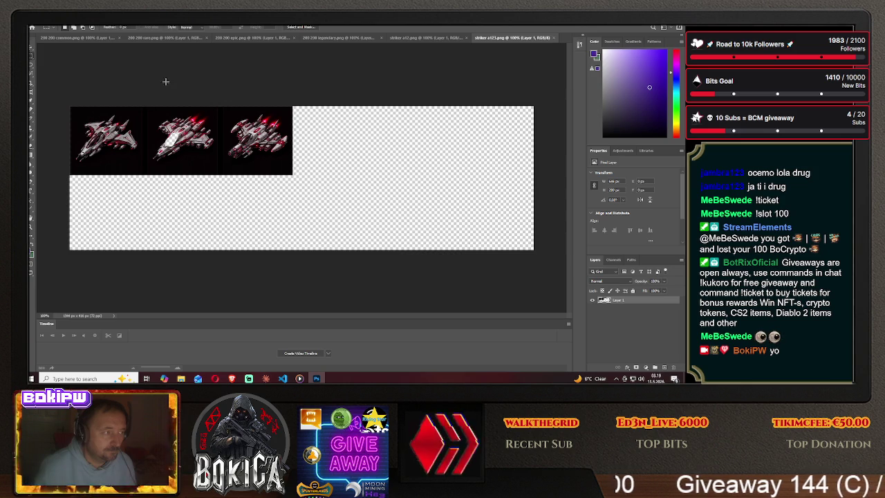
pyautogui.moveTo(219, 107); pyautogui.dragTo(310, 188)
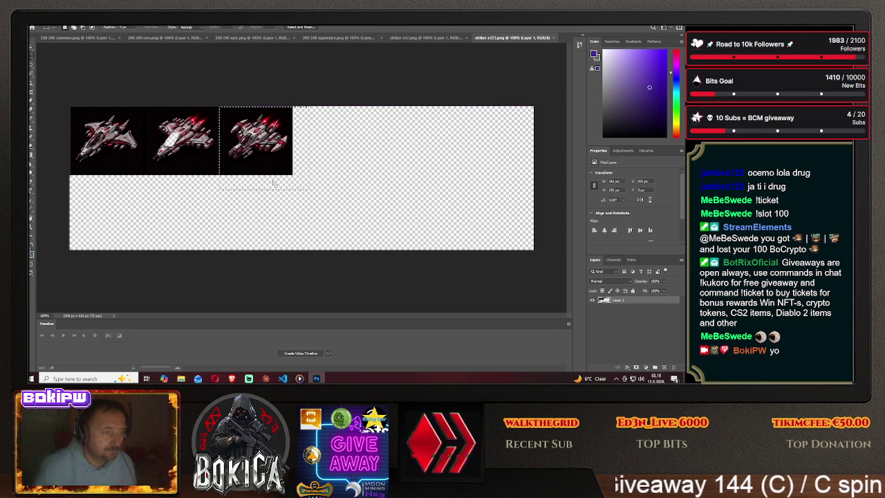
pyautogui.press('v')
pyautogui.moveTo(261, 130)
pyautogui.mouseDown()
pyautogui.moveTo(406, 45)
pyautogui.moveTo(334, 119)
pyautogui.mouseUp()
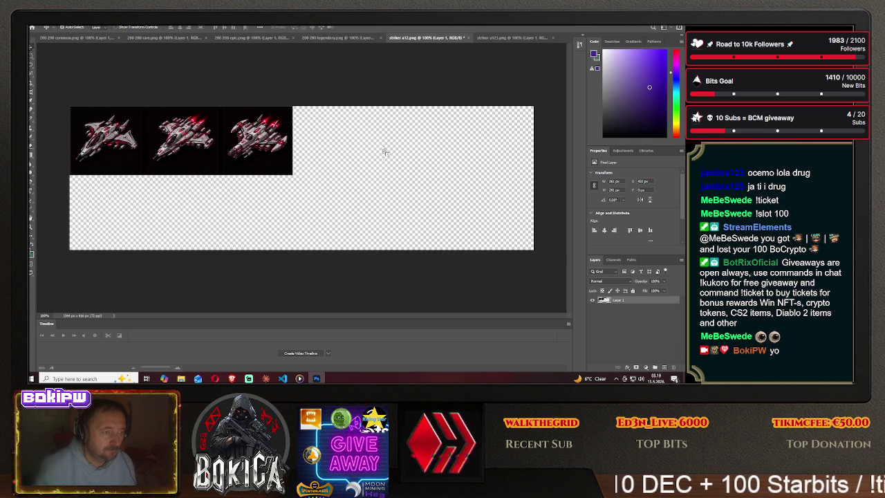
pyautogui.moveTo(266, 144)
pyautogui.mouseDown()
pyautogui.moveTo(272, 137)
pyautogui.moveTo(269, 145)
pyautogui.mouseUp()
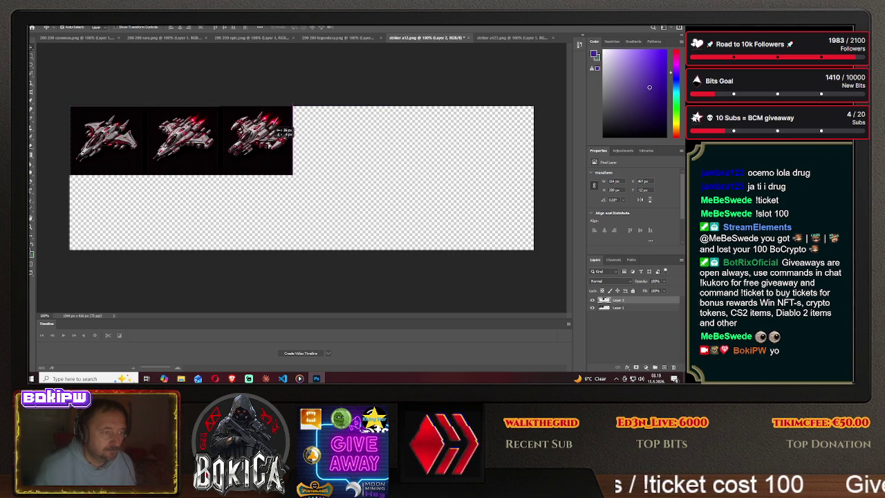
pyautogui.moveTo(269, 145); pyautogui.dragTo(275, 138)
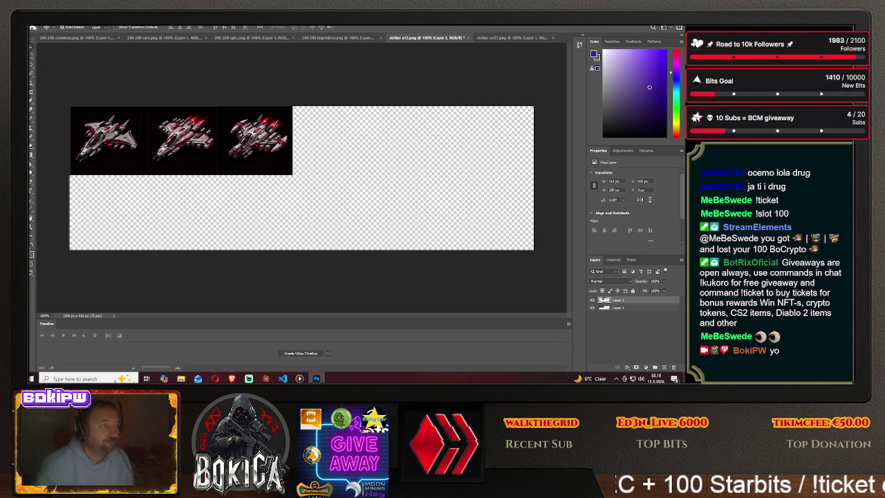
# - Save the two-layer striker sheet as a new PNG on the Desktop
pyautogui.click(42, 21)
pyautogui.click(62, 99)
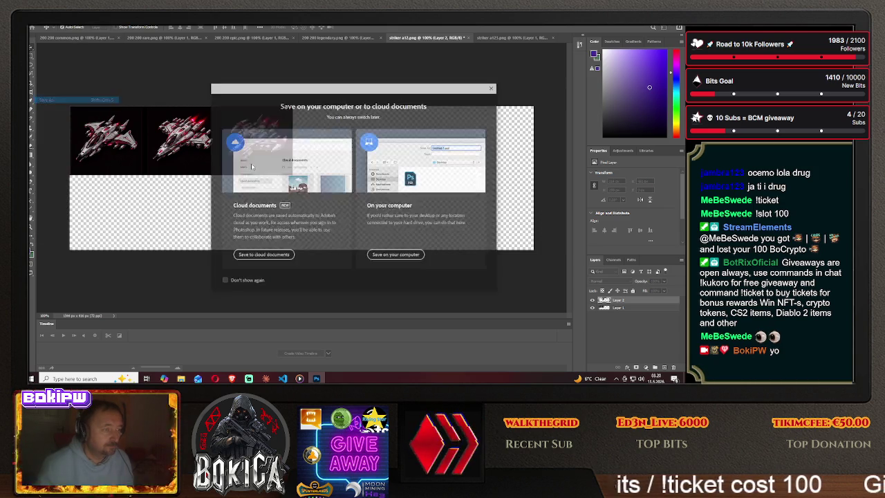
pyautogui.click(377, 254)
pyautogui.click(120, 261)
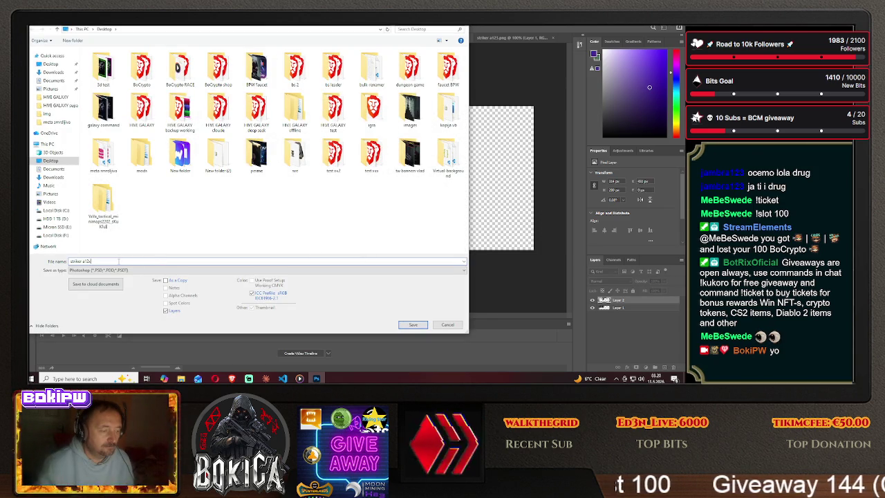
pyautogui.click(166, 271)
pyautogui.click(164, 244)
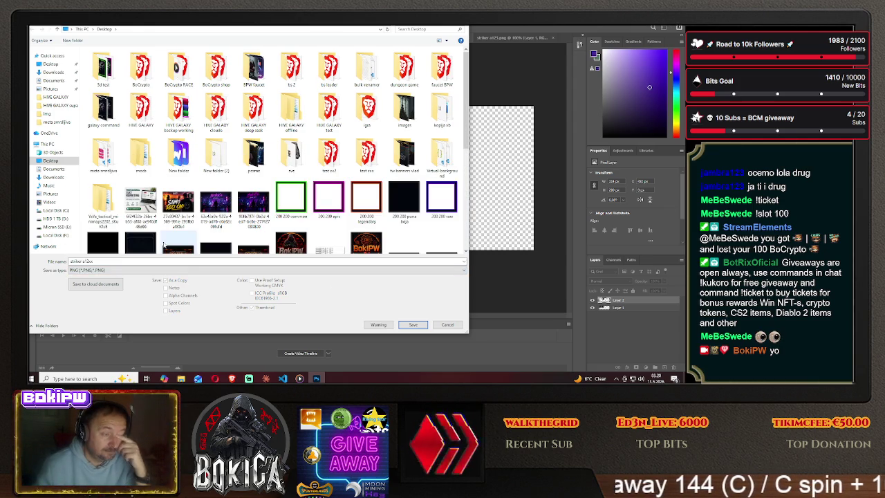
pyautogui.click(413, 324)
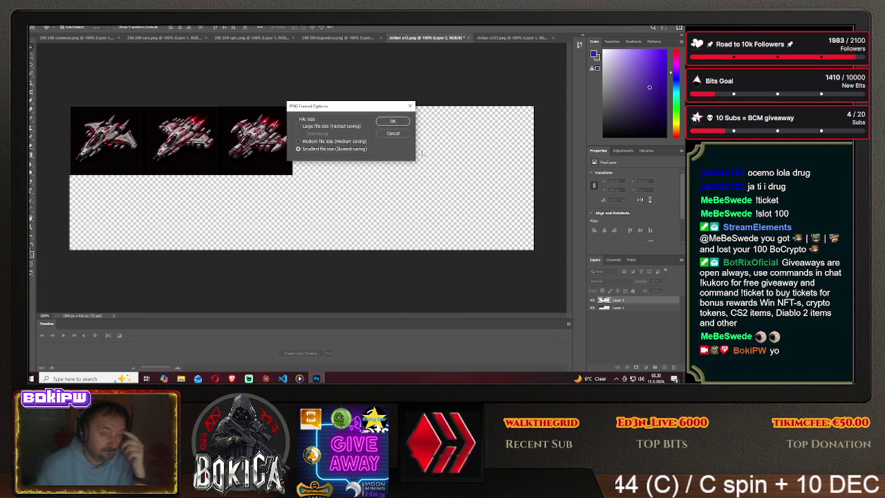
pyautogui.click(393, 122)
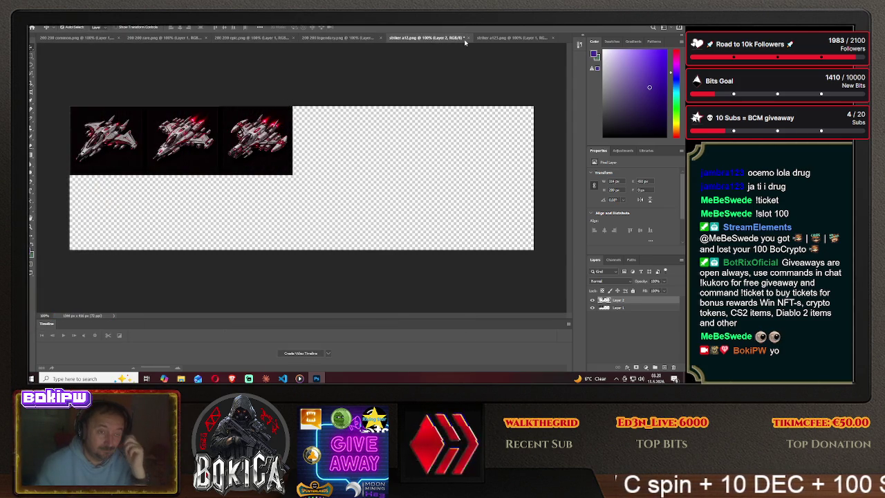
# - Close striker a12 without saving changes, and close striker a123
pyautogui.click(469, 38)
pyautogui.click(351, 148)
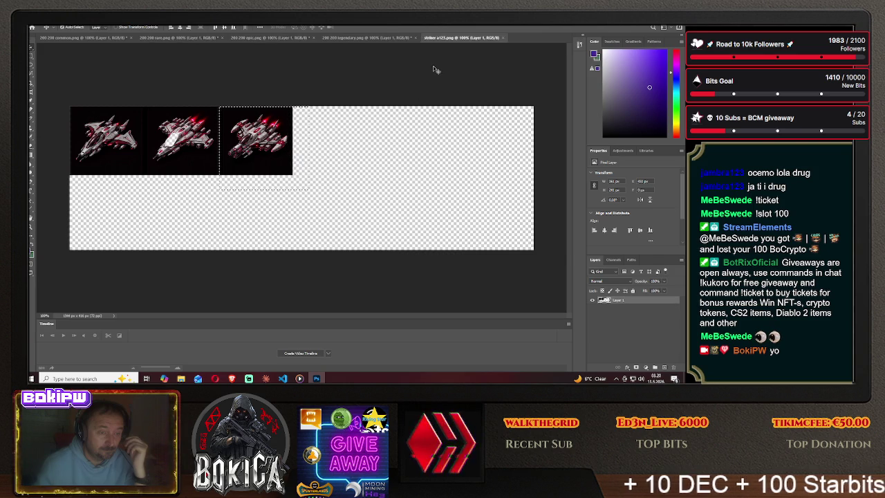
pyautogui.hotkey('ctrl', 'w')
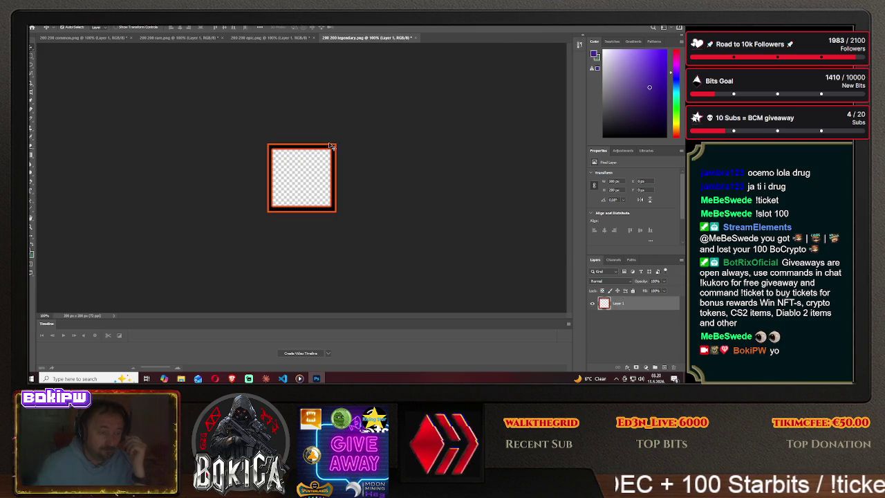
# - Open striker a12xx.png and check the ship blueprints in the game
pyautogui.click(33, 25)
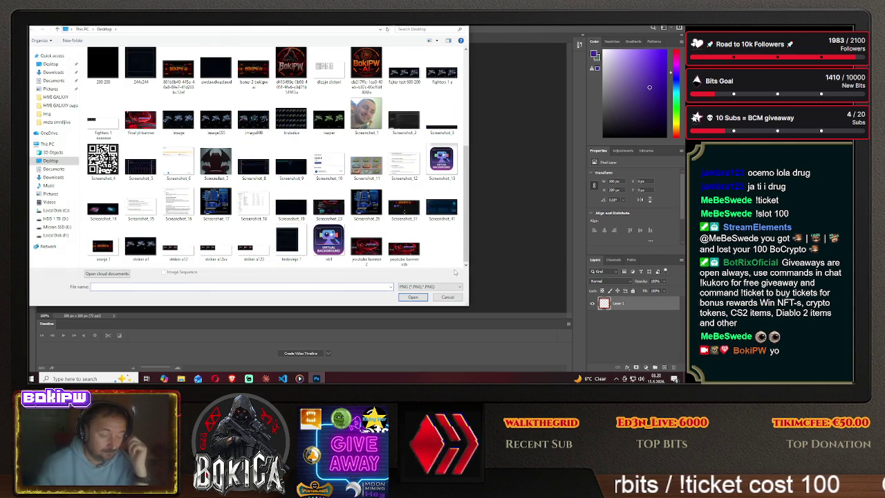
pyautogui.click(221, 247)
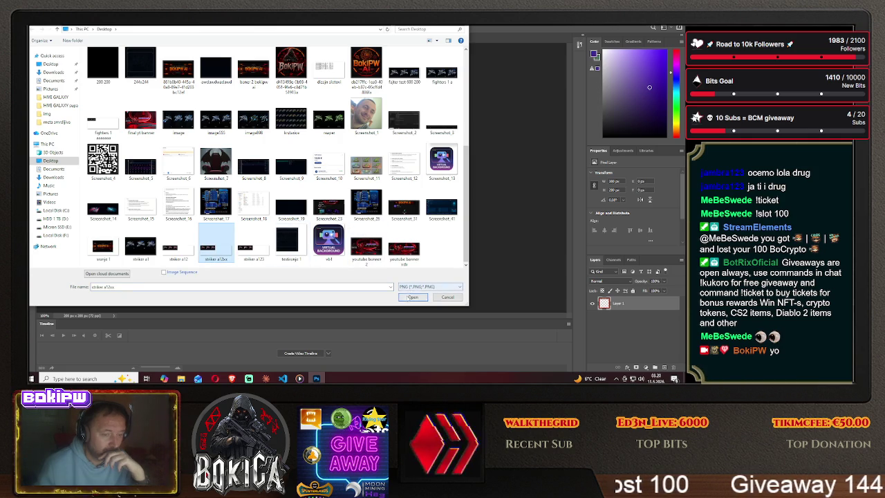
pyautogui.click(411, 297)
pyautogui.press('m')
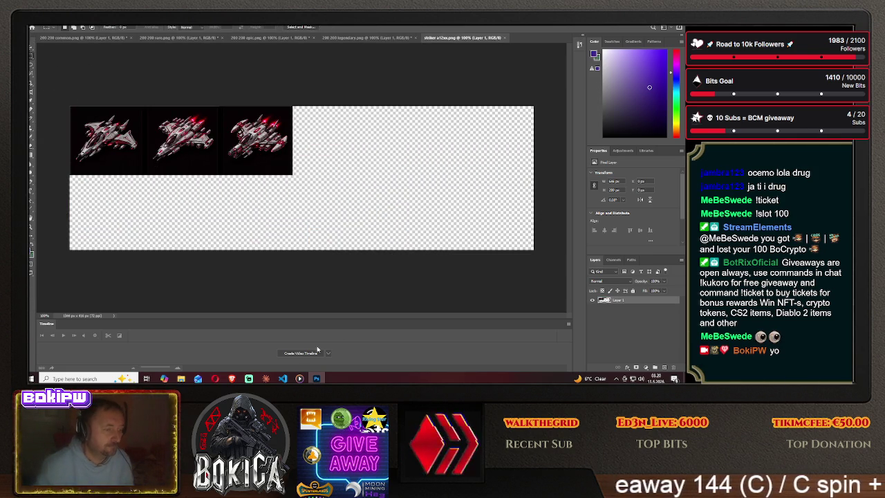
pyautogui.hotkey('alt', 'Tab')
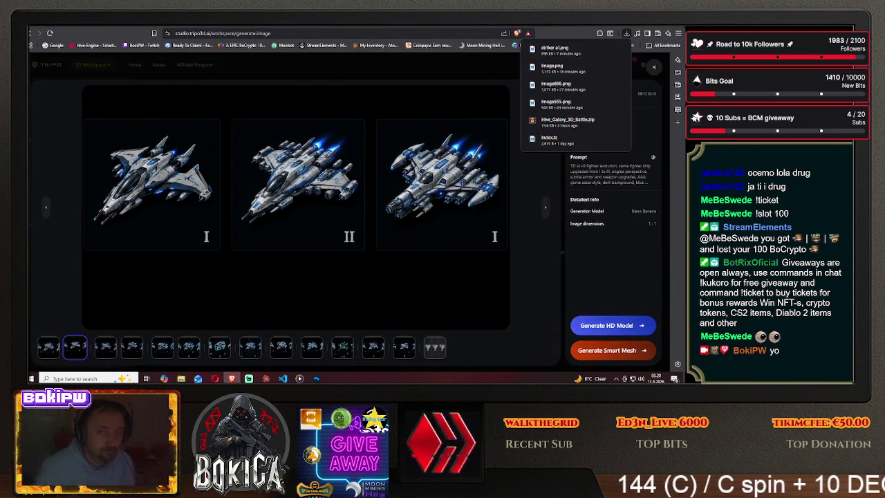
pyautogui.hotkey('ctrl', 'Tab')
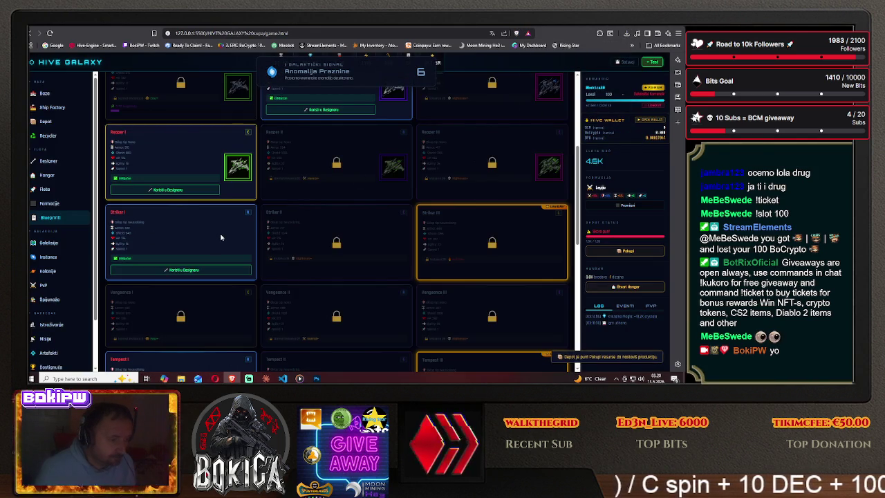
pyautogui.hotkey('alt', 'Tab')
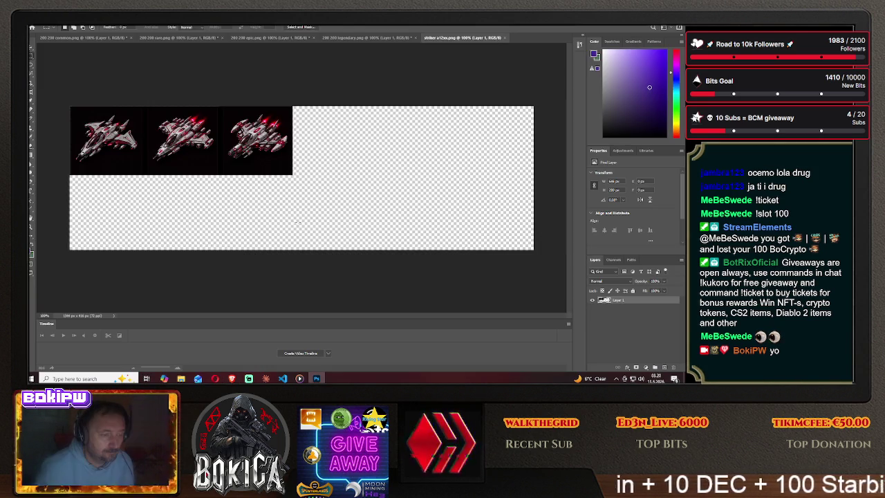
# - Copy the first ship into the 200 200 rare frame, purple frame layer above, ship centred
pyautogui.moveTo(69, 105); pyautogui.dragTo(330, 212)
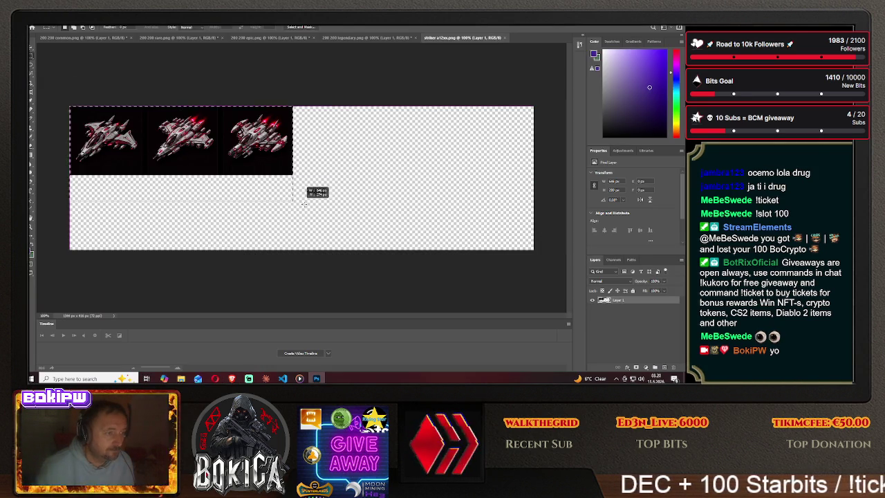
pyautogui.press('v')
pyautogui.moveTo(179, 139)
pyautogui.mouseDown()
pyautogui.moveTo(256, 149)
pyautogui.moveTo(309, 187)
pyautogui.moveTo(343, 169)
pyautogui.mouseUp()
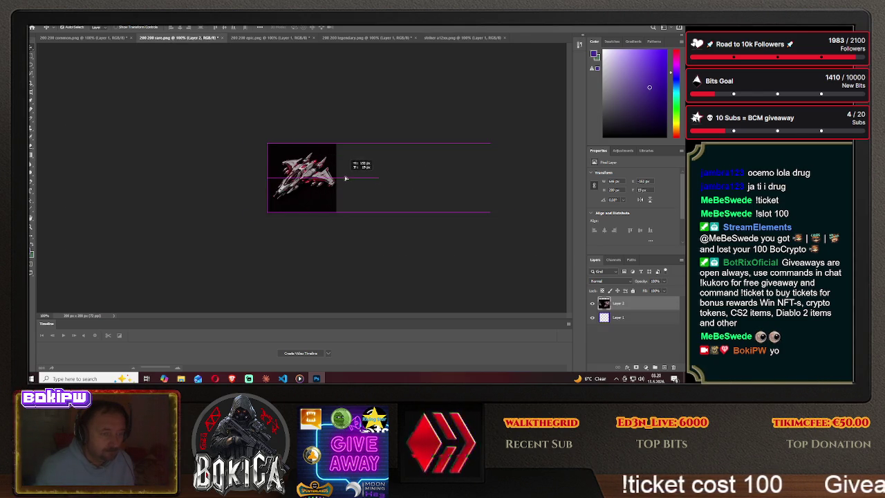
pyautogui.moveTo(620, 317); pyautogui.dragTo(623, 303)
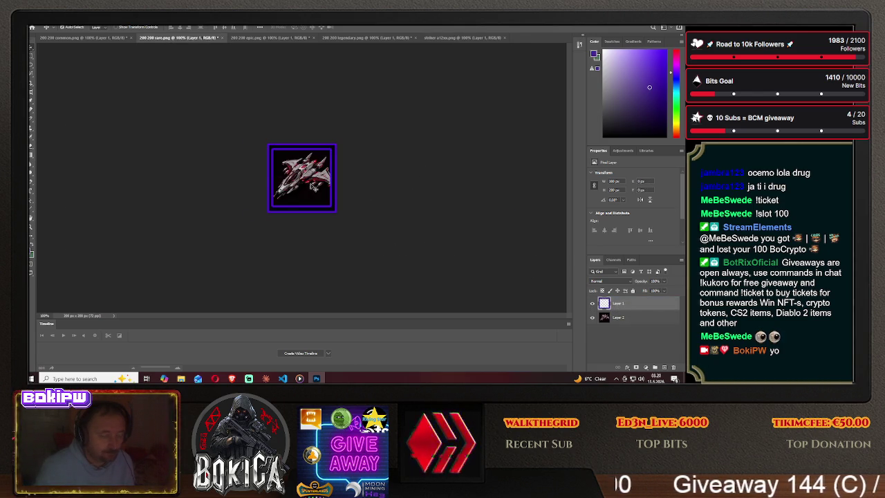
pyautogui.moveTo(313, 187); pyautogui.dragTo(306, 180)
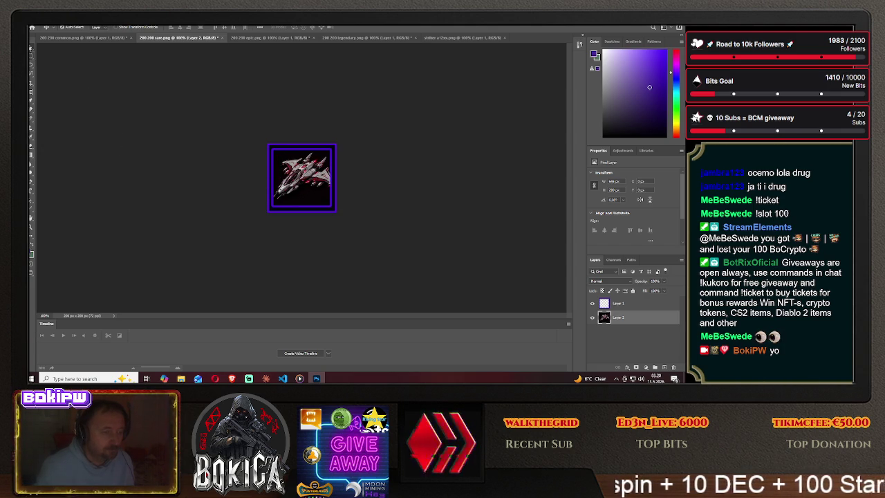
pyautogui.click(34, 22)
# - Save the purple-framed ship as PNG striker1 in meta smrdljiva > HIVE GALAXY > img
pyautogui.click(69, 101)
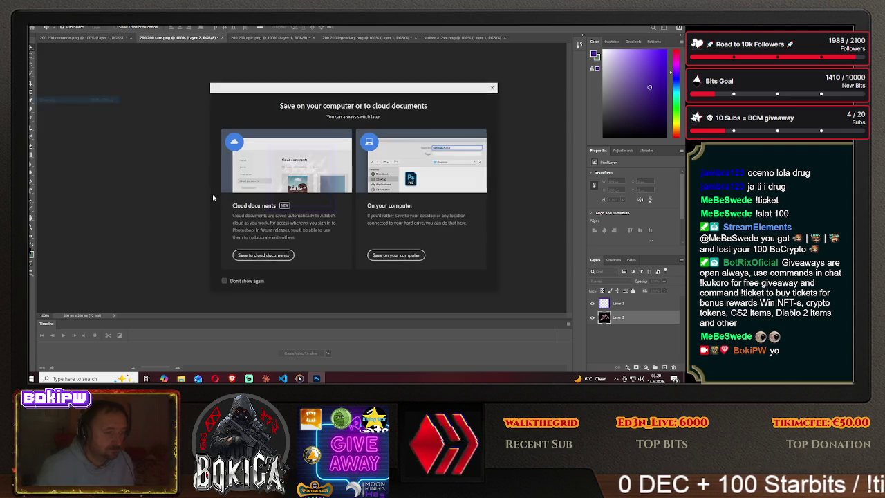
pyautogui.click(379, 253)
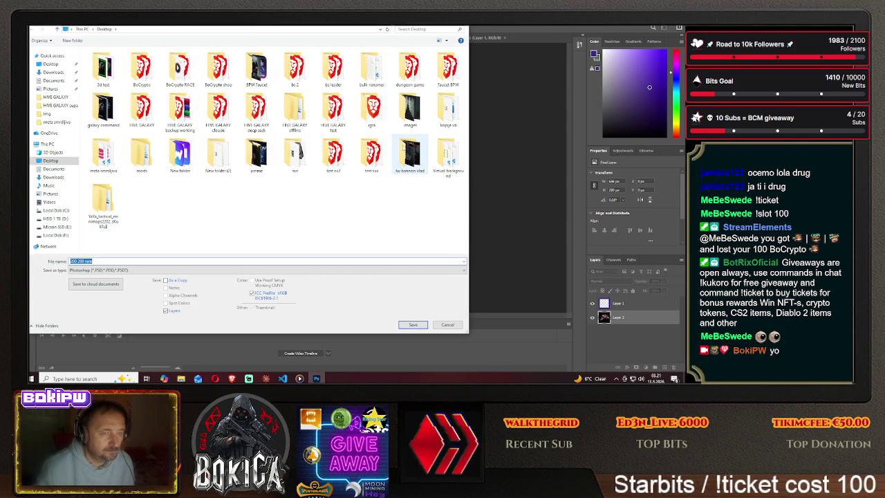
pyautogui.doubleClick(102, 154)
pyautogui.doubleClick(106, 67)
pyautogui.doubleClick(111, 77)
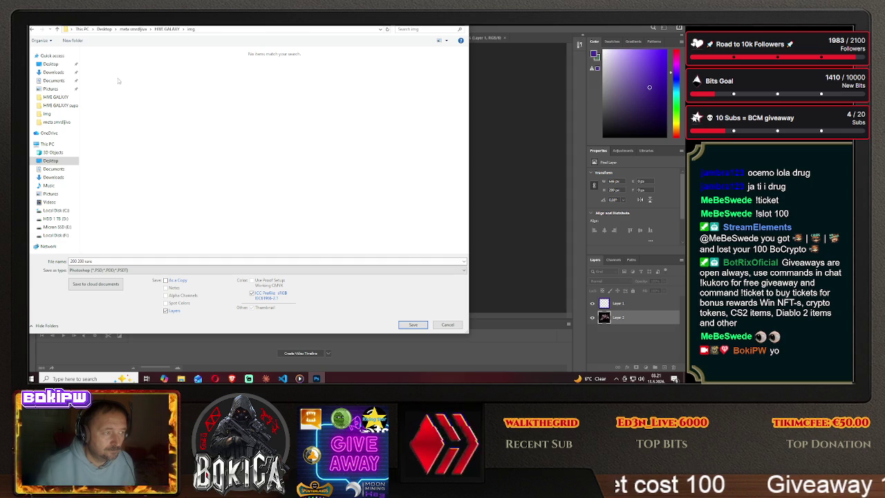
pyautogui.click(160, 270)
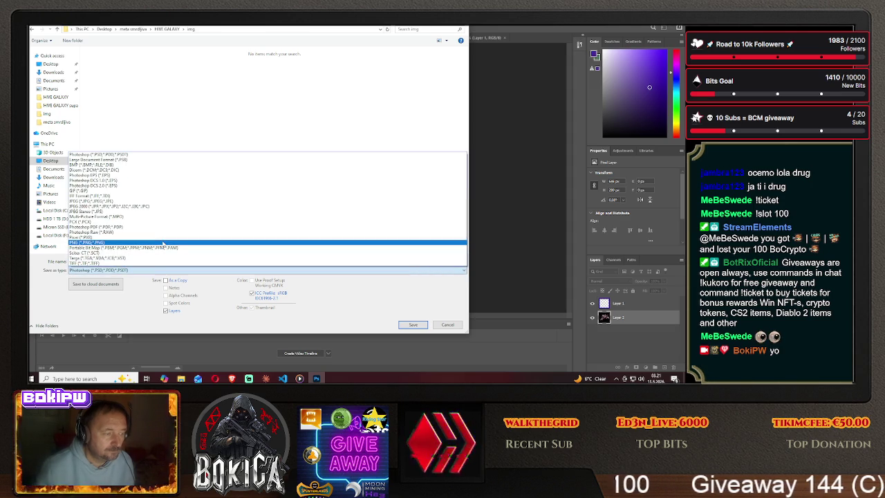
pyautogui.click(185, 245)
pyautogui.click(230, 378)
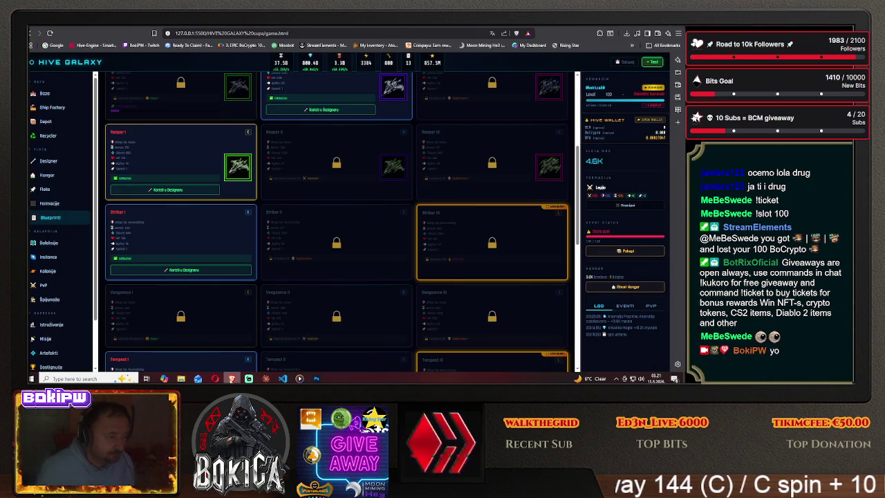
pyautogui.hotkey('alt', 'Tab')
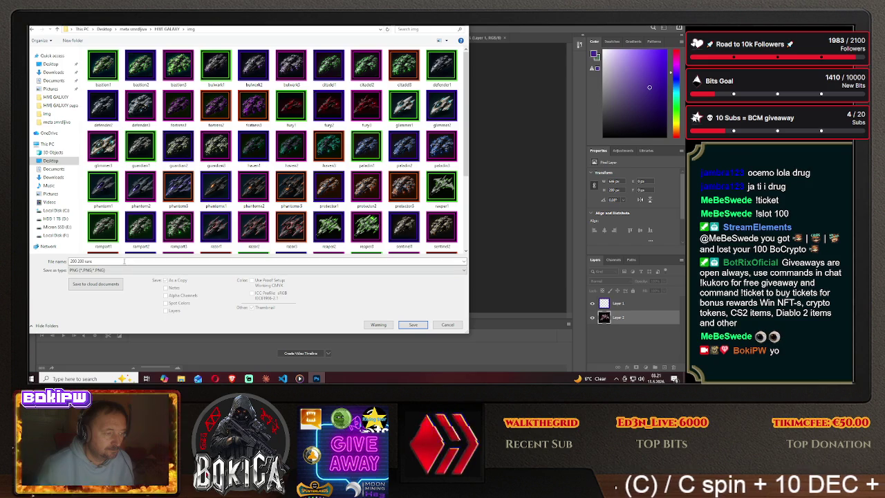
pyautogui.write('strike1')
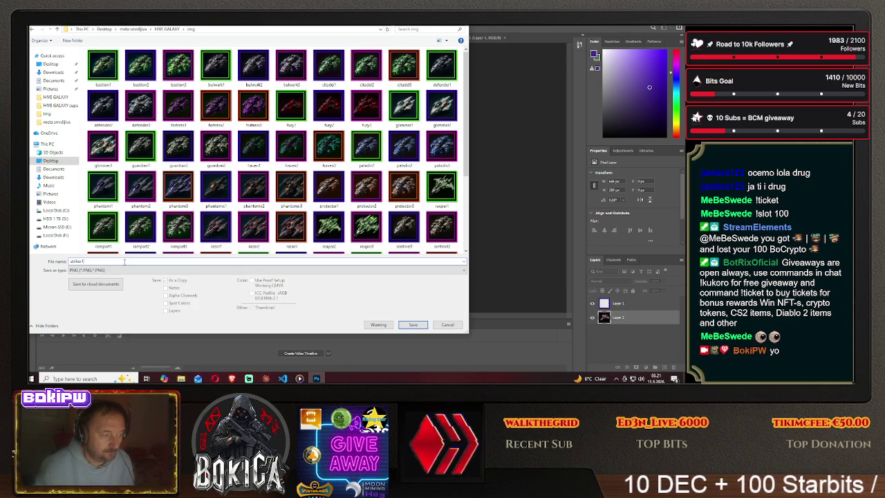
pyautogui.click(413, 324)
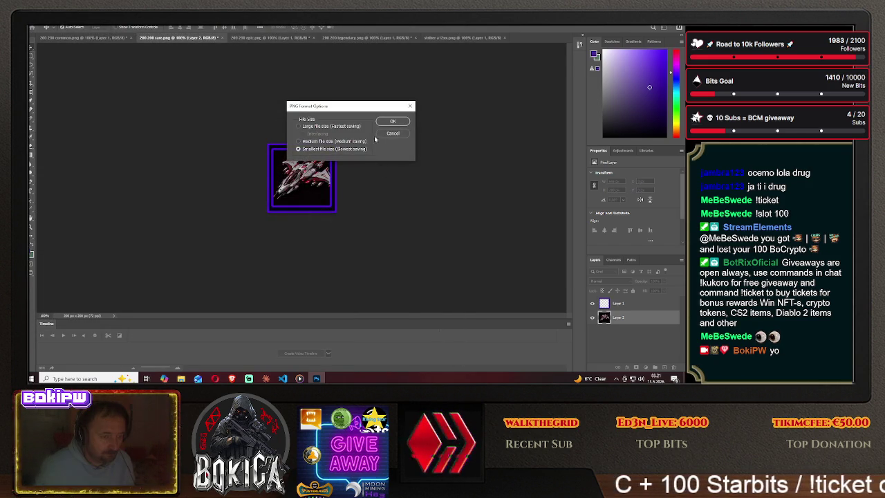
pyautogui.click(385, 122)
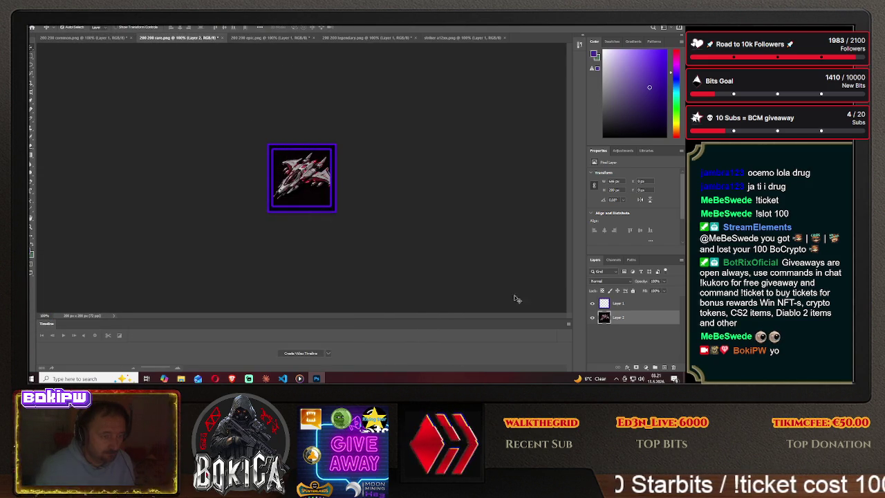
# - Delete the ship from the rare frame and glance at the game in the browser
pyautogui.press('Delete')
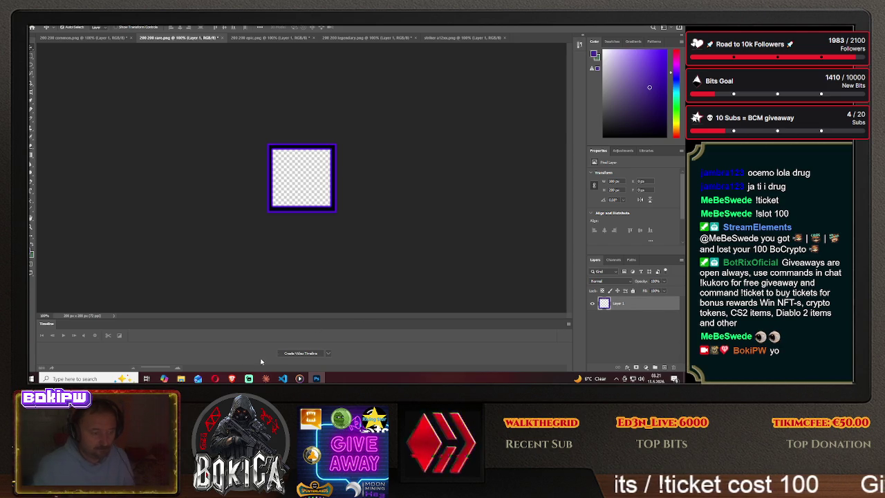
pyautogui.hotkey('alt', 'Tab')
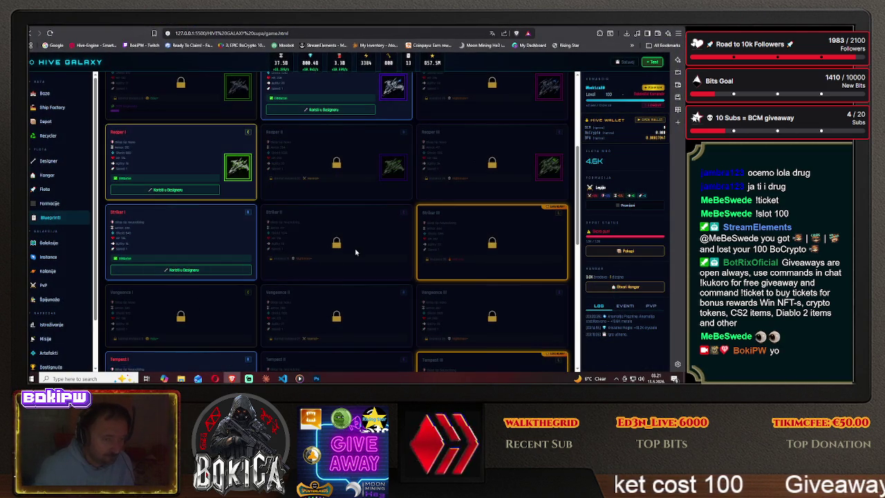
pyautogui.hotkey('alt', 'Tab')
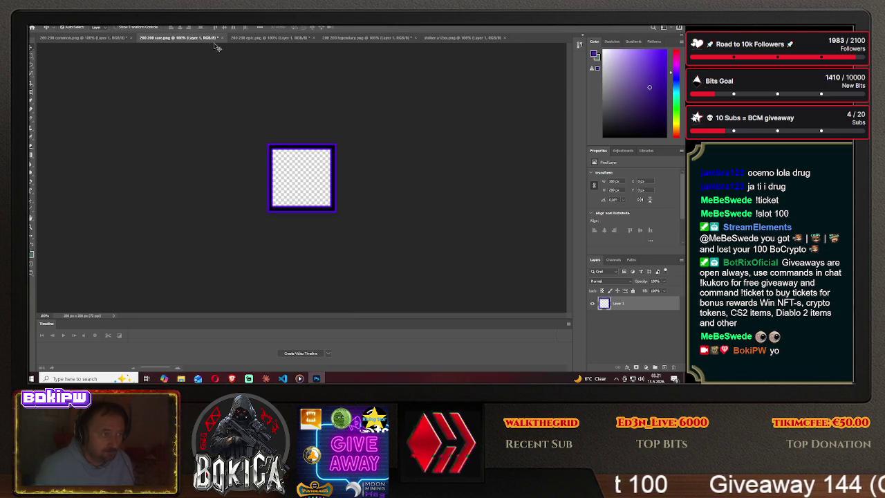
# - Cut the next ship into the epic frame, magenta frame layer above, ship centred
pyautogui.click(460, 38)
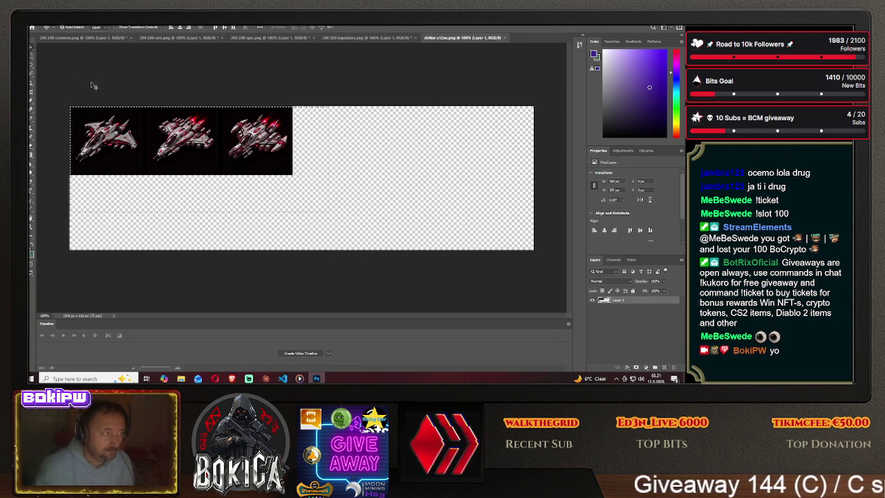
pyautogui.hotkey('ctrl', 'x')
pyautogui.click(263, 37)
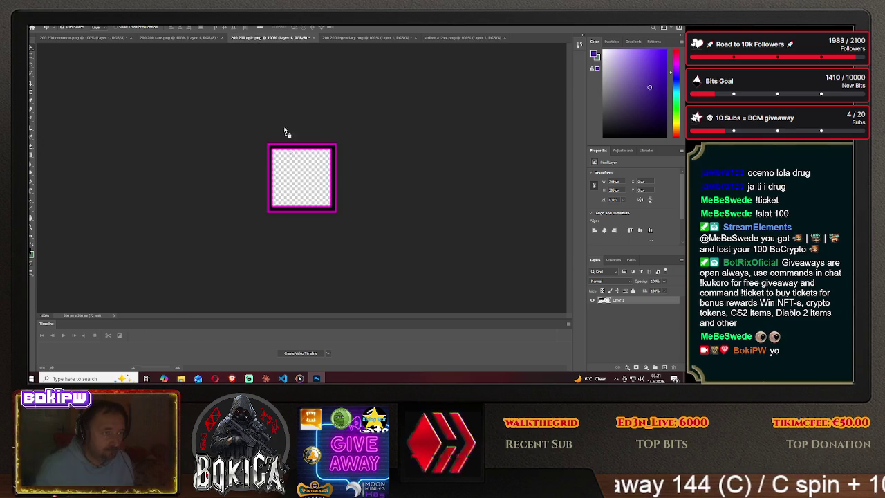
pyautogui.hotkey('ctrl', 'v')
pyautogui.moveTo(356, 152); pyautogui.dragTo(294, 156)
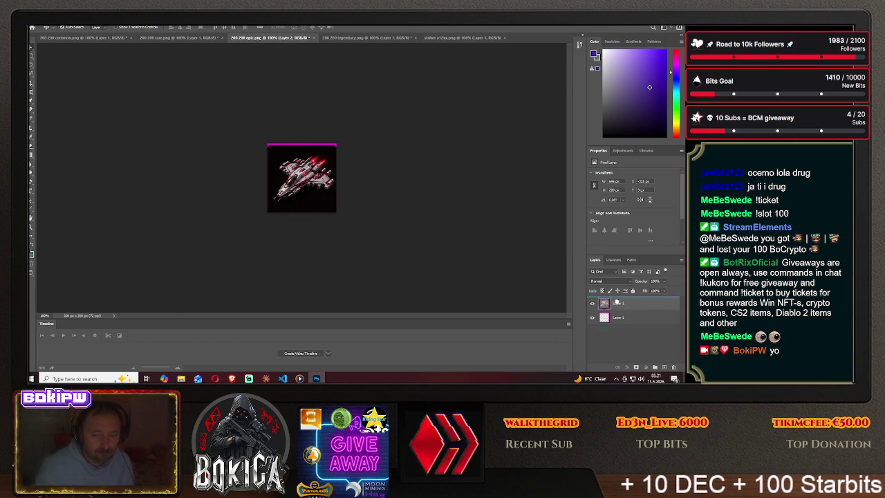
pyautogui.moveTo(616, 302); pyautogui.dragTo(616, 322)
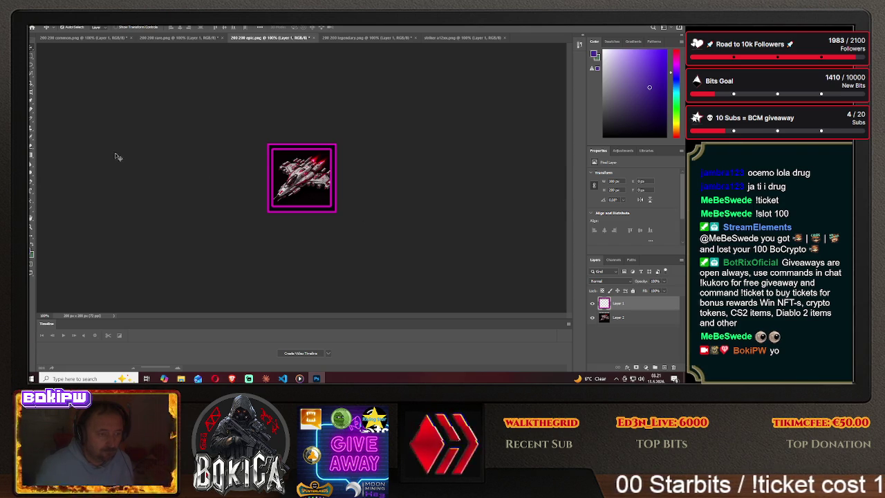
pyautogui.click(299, 177)
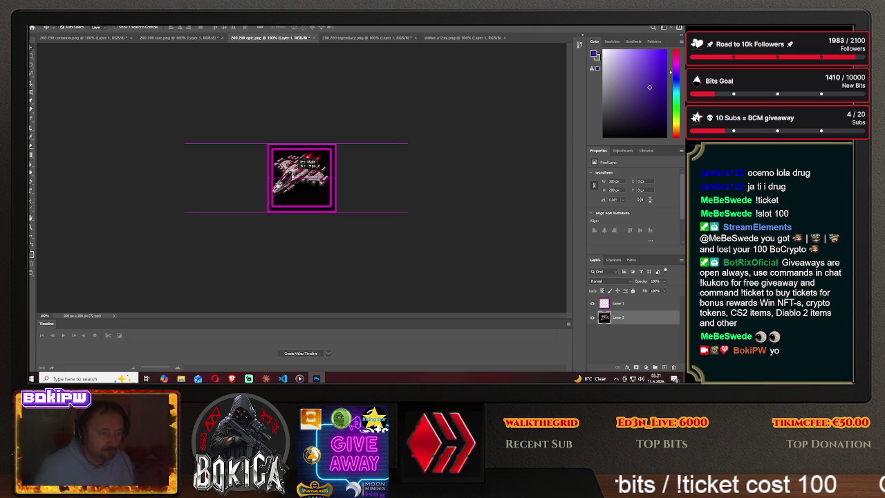
pyautogui.moveTo(305, 159); pyautogui.dragTo(306, 165)
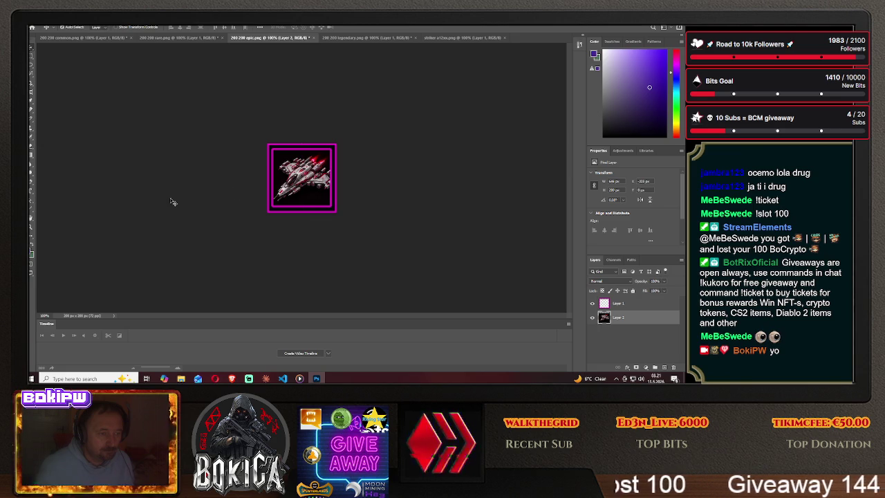
# - Save the epic-framed ship as striker2.png in HIVE GALAXY's img folder, then delete the ship layer
pyautogui.click(32, 27)
pyautogui.click(49, 97)
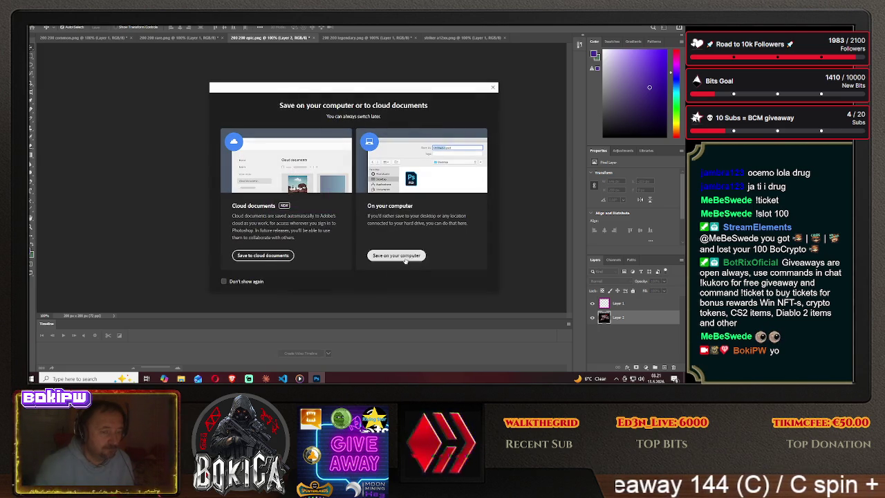
pyautogui.click(400, 255)
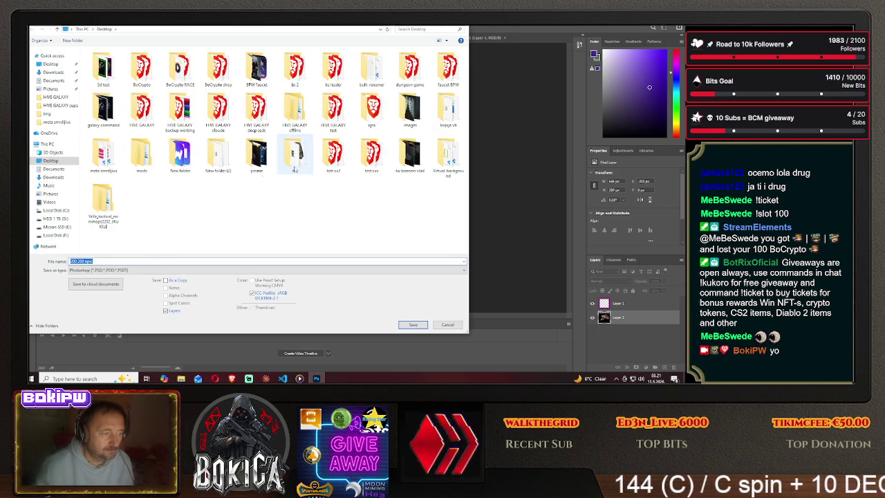
pyautogui.doubleClick(103, 153)
pyautogui.doubleClick(106, 67)
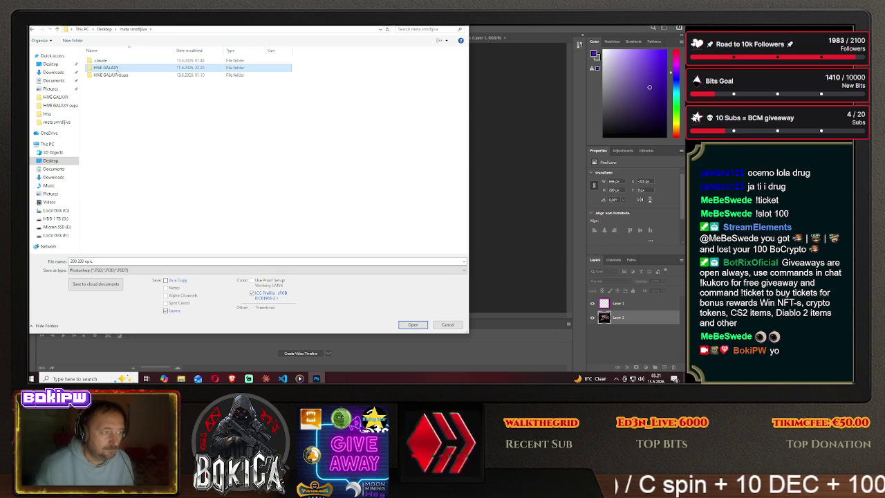
pyautogui.doubleClick(111, 76)
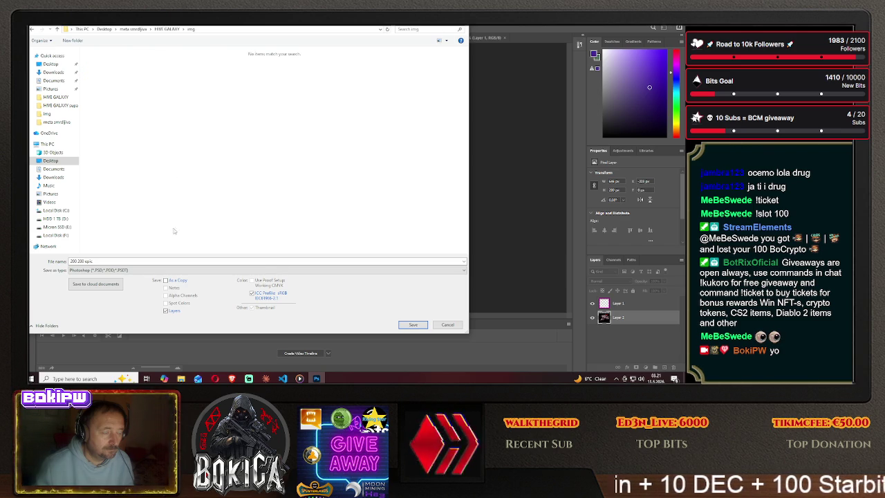
pyautogui.click(149, 270)
pyautogui.click(148, 246)
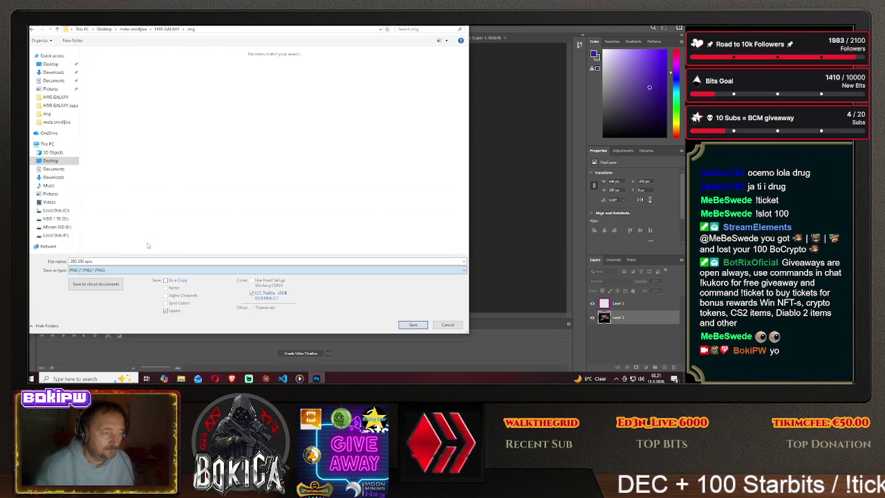
pyautogui.write('stri')
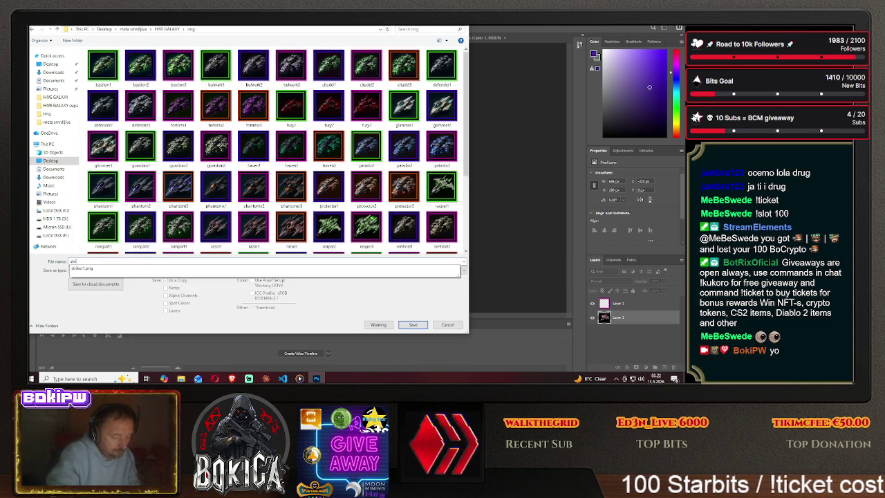
pyautogui.write('ke2')
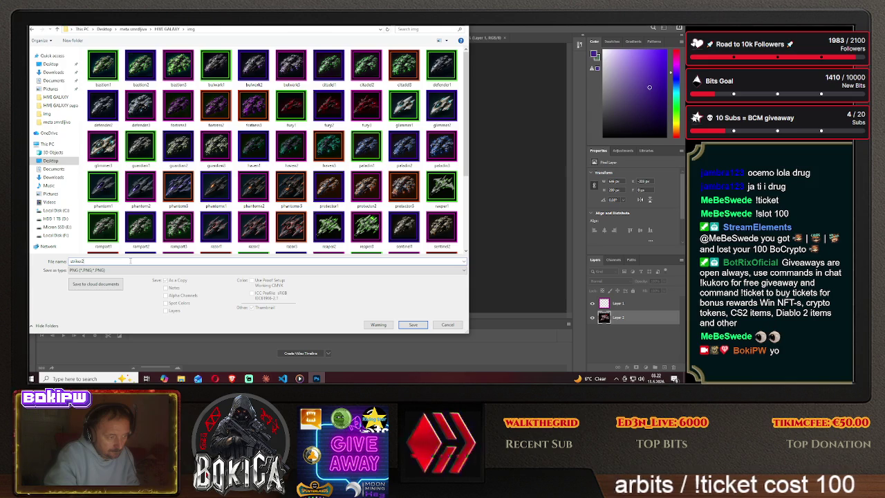
pyautogui.click(412, 325)
pyautogui.click(390, 122)
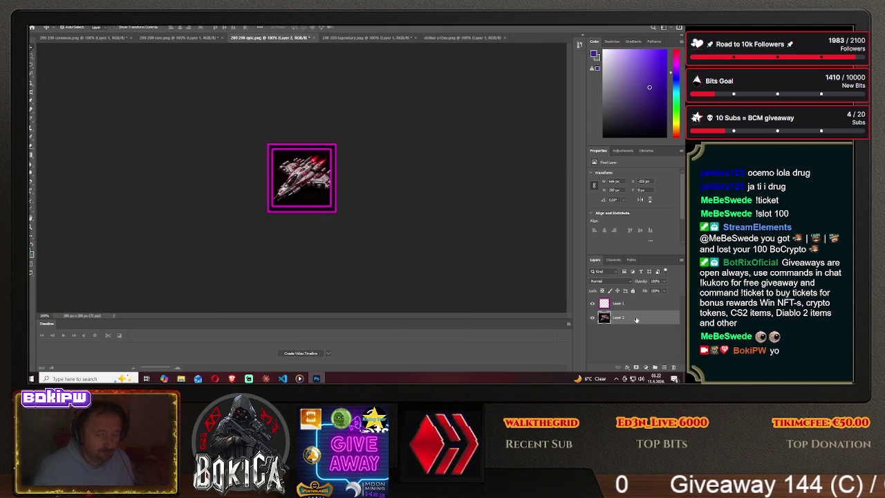
pyautogui.press('Delete')
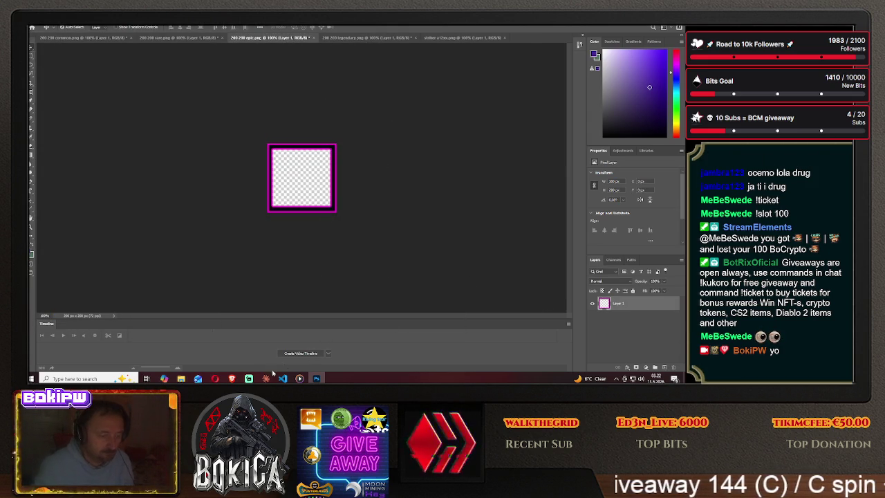
# - Drag the next striker ship into the 200 200 legendary frame, beneath the orange frame, centred
pyautogui.click(236, 378)
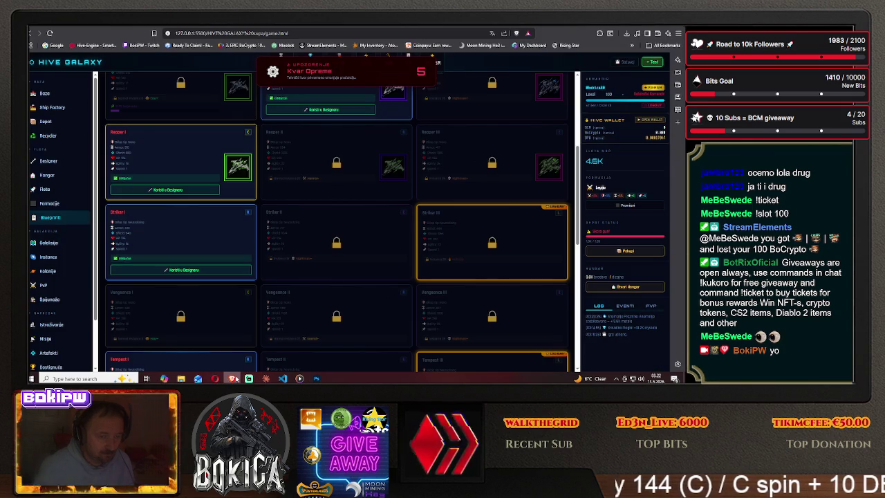
pyautogui.click(235, 379)
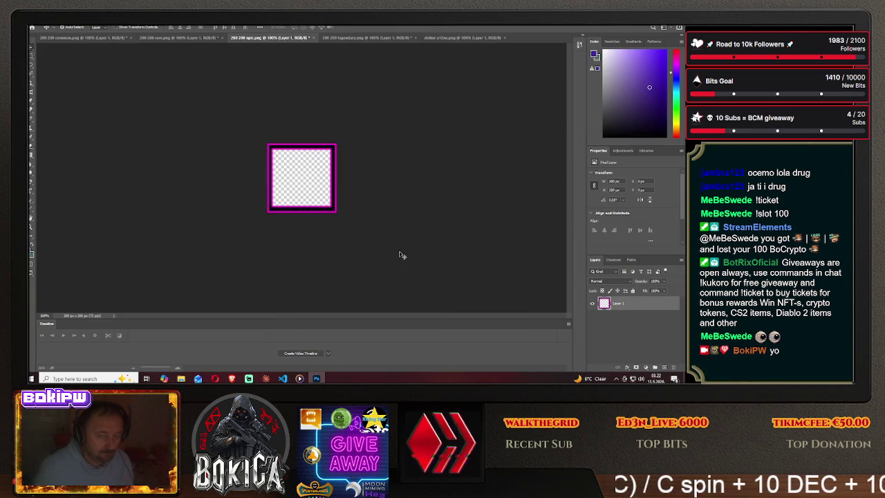
pyautogui.click(453, 38)
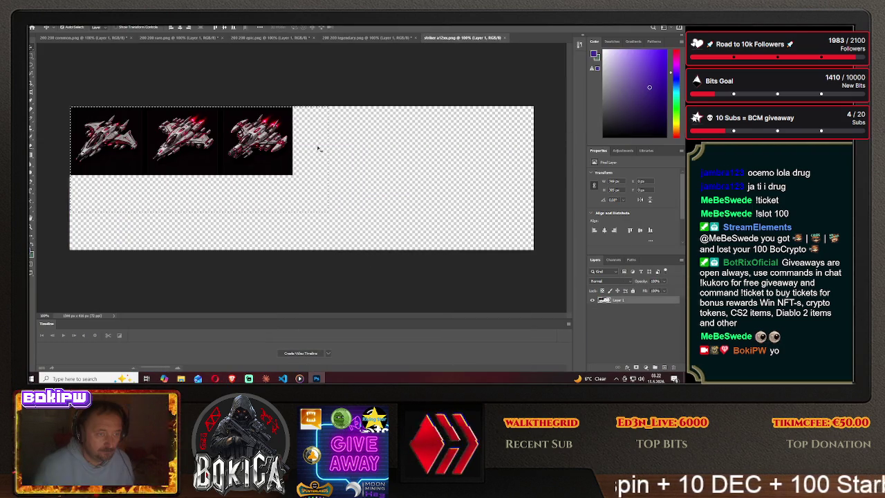
pyautogui.moveTo(204, 126)
pyautogui.mouseDown()
pyautogui.moveTo(284, 96)
pyautogui.moveTo(310, 144)
pyautogui.mouseUp()
pyautogui.moveTo(296, 177); pyautogui.dragTo(256, 177)
pyautogui.moveTo(630, 318); pyautogui.dragTo(626, 301)
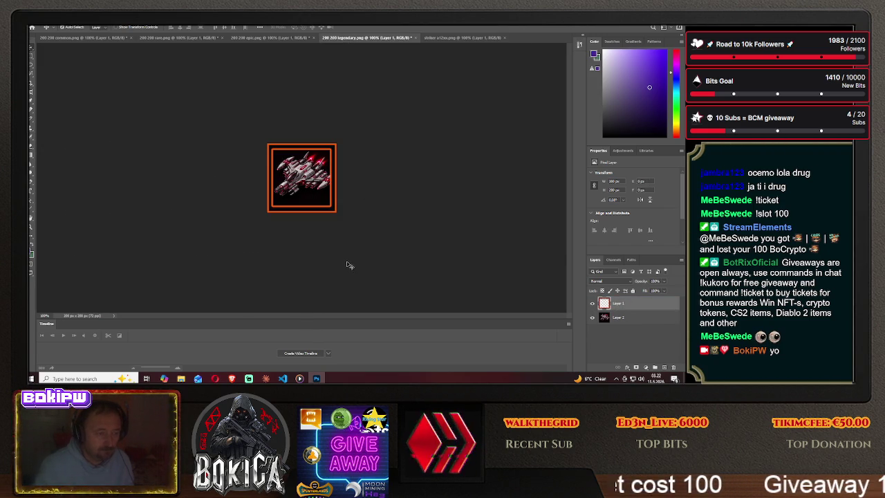
pyautogui.moveTo(310, 167); pyautogui.dragTo(312, 166)
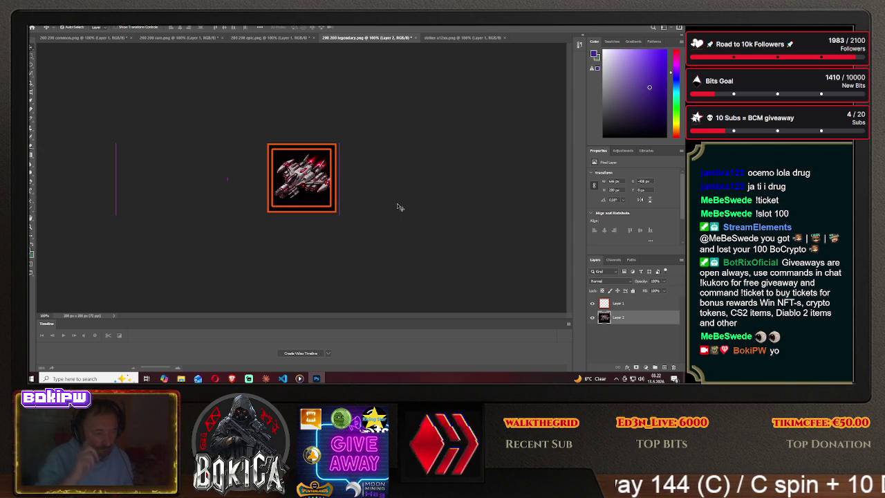
pyautogui.moveTo(308, 182); pyautogui.dragTo(327, 167)
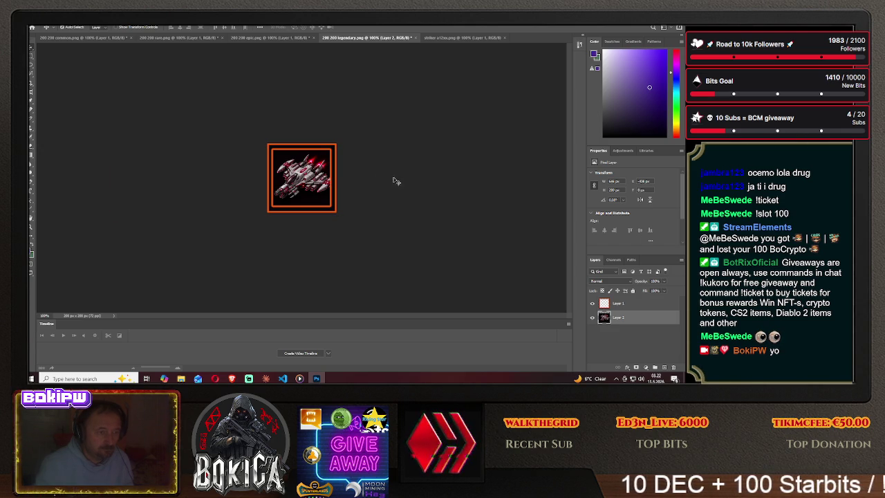
# - Save the orange-framed ship as striker3.png in meta smrdljiva > HIVE GALAXY > img
pyautogui.click(35, 22)
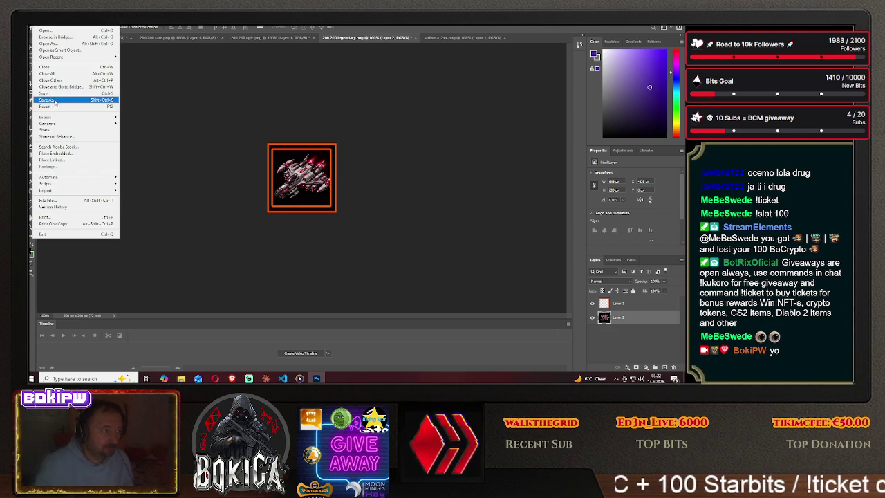
pyautogui.click(55, 98)
pyautogui.click(396, 255)
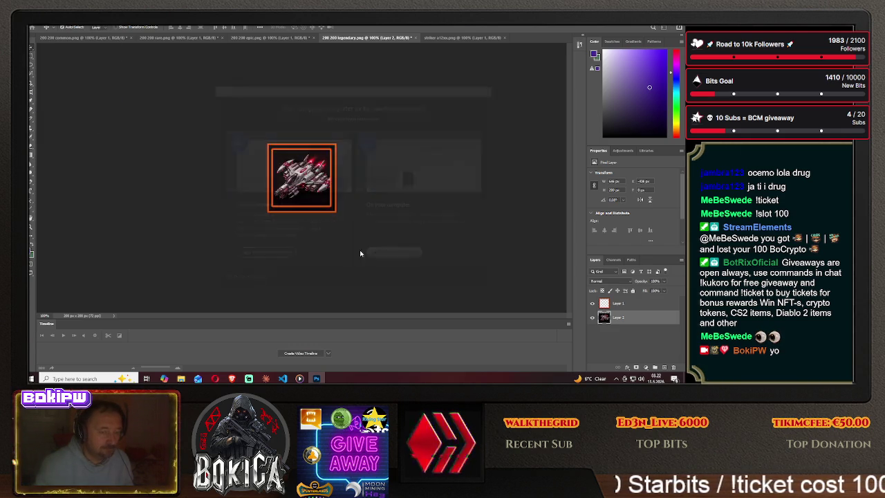
pyautogui.doubleClick(103, 156)
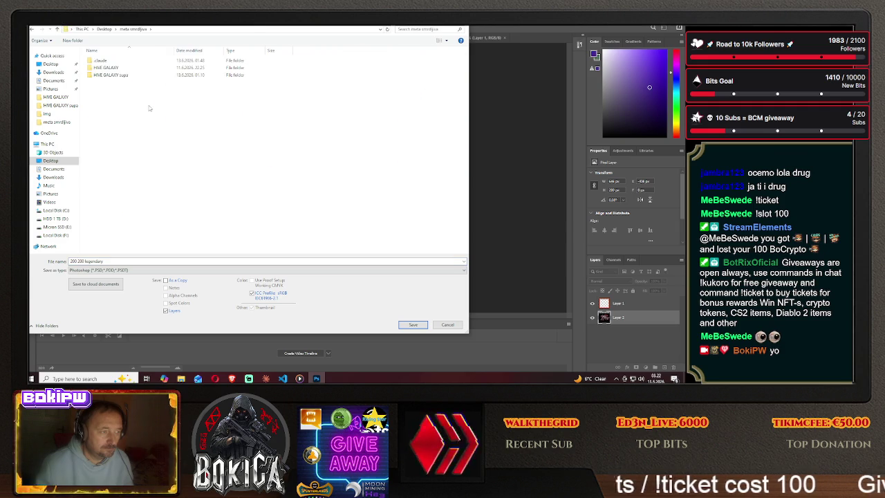
pyautogui.doubleClick(111, 71)
pyautogui.doubleClick(96, 74)
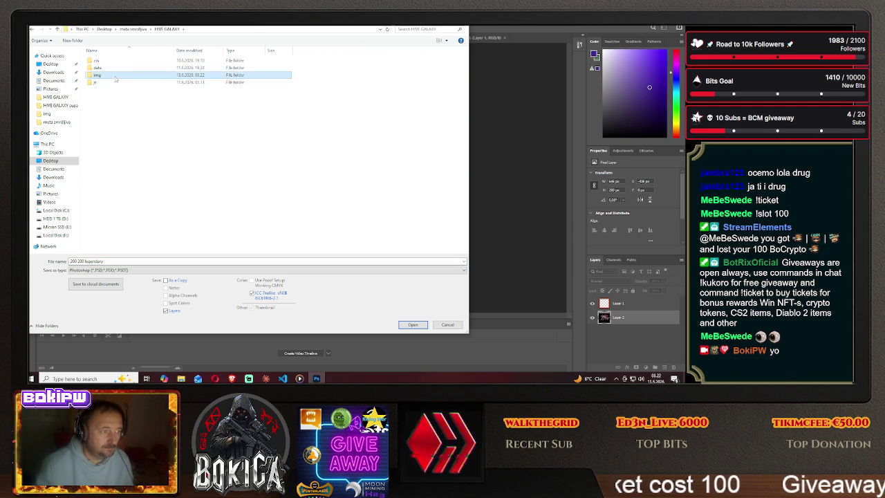
pyautogui.click(125, 269)
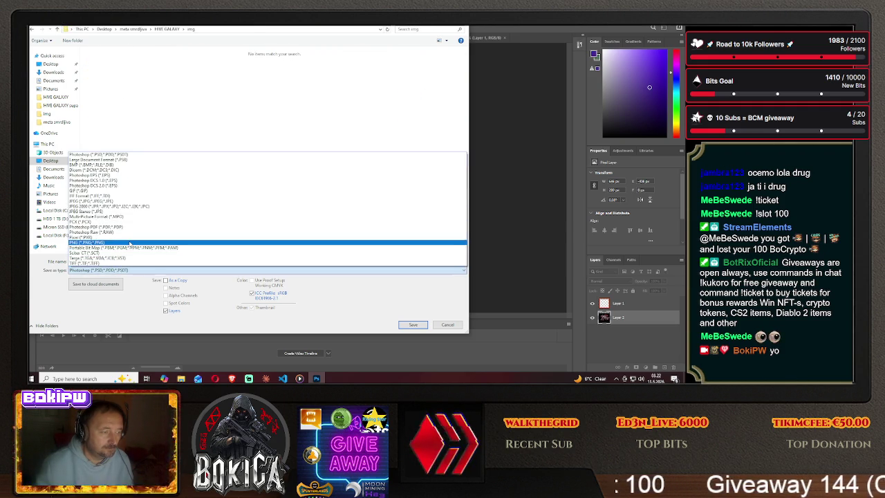
pyautogui.click(125, 242)
pyautogui.click(118, 261)
pyautogui.write('striker')
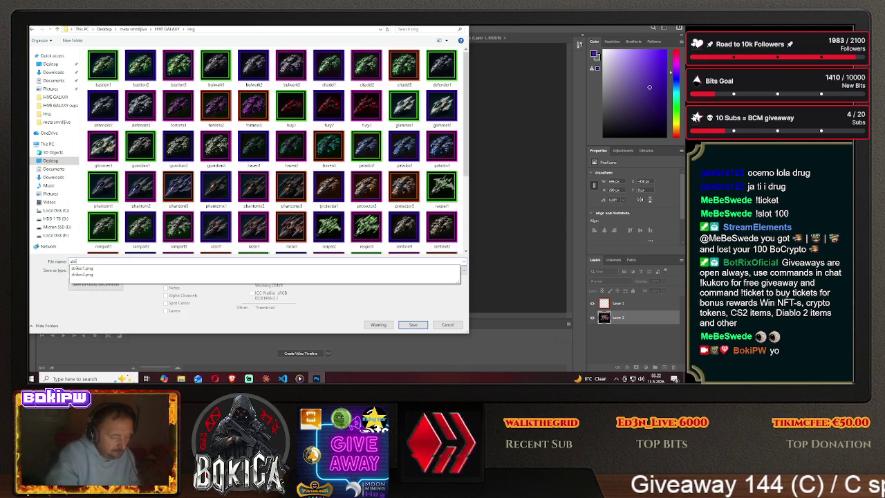
pyautogui.write('3')
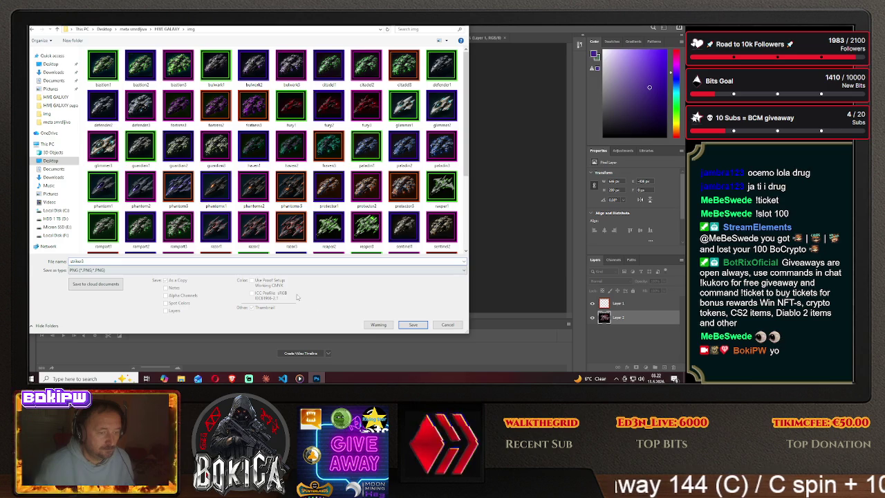
pyautogui.click(413, 325)
pyautogui.click(394, 123)
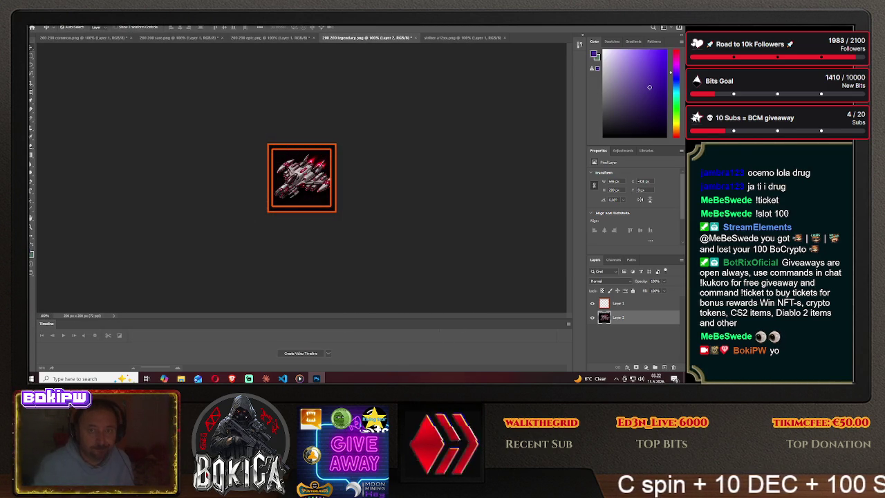
pyautogui.press('super+d')
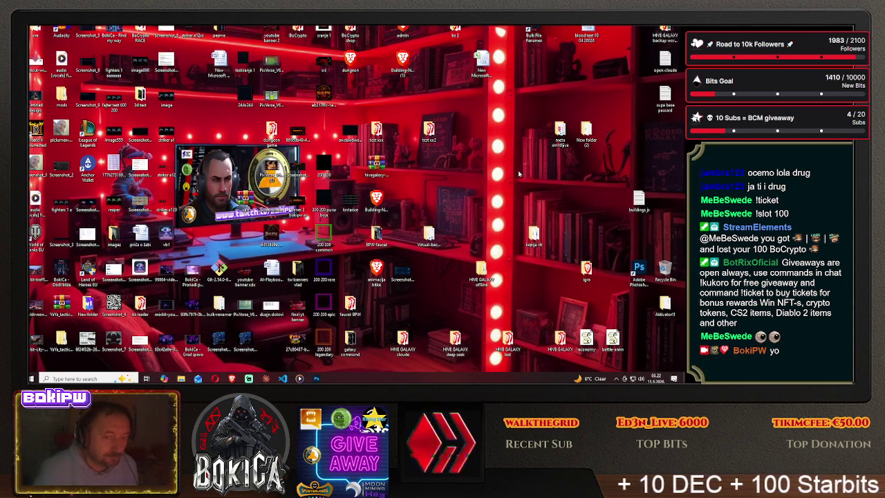
# - Copy the img folder from meta smrdljiva > HIVE GALAXY
pyautogui.doubleClick(560, 133)
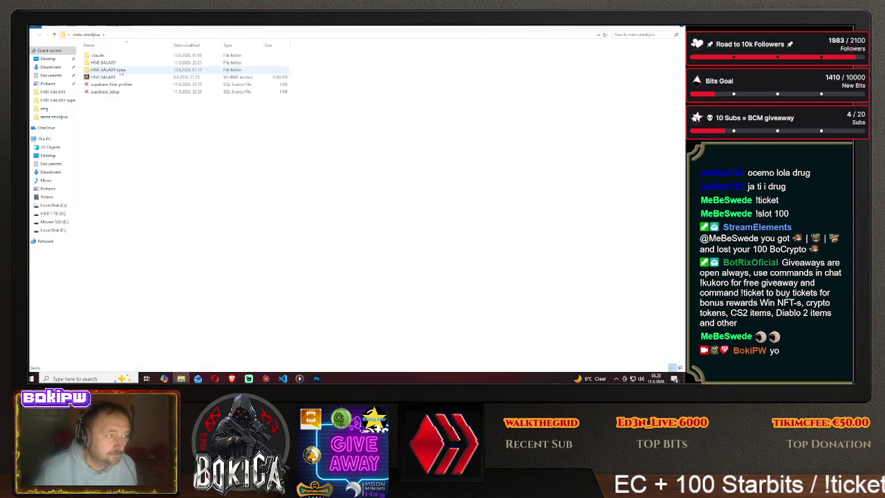
pyautogui.doubleClick(103, 63)
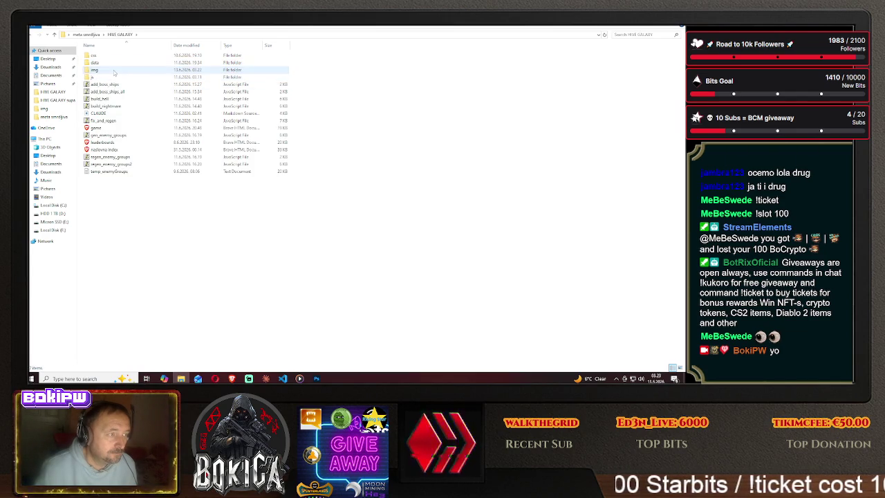
pyautogui.rightClick(124, 70)
pyautogui.click(140, 234)
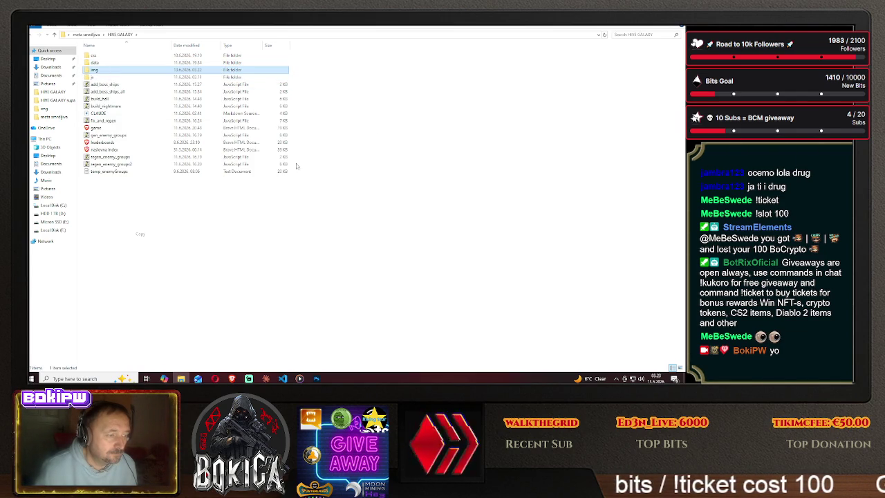
# - Paste the img folder into HIVE GALAXY supa, replacing the existing files
pyautogui.press('super+d')
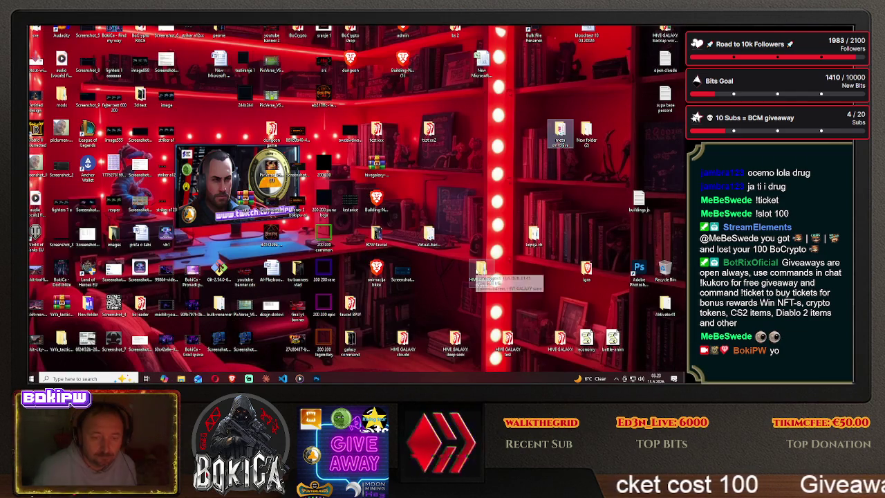
pyautogui.press('super+d')
pyautogui.hotkey('ctrl', 'v')
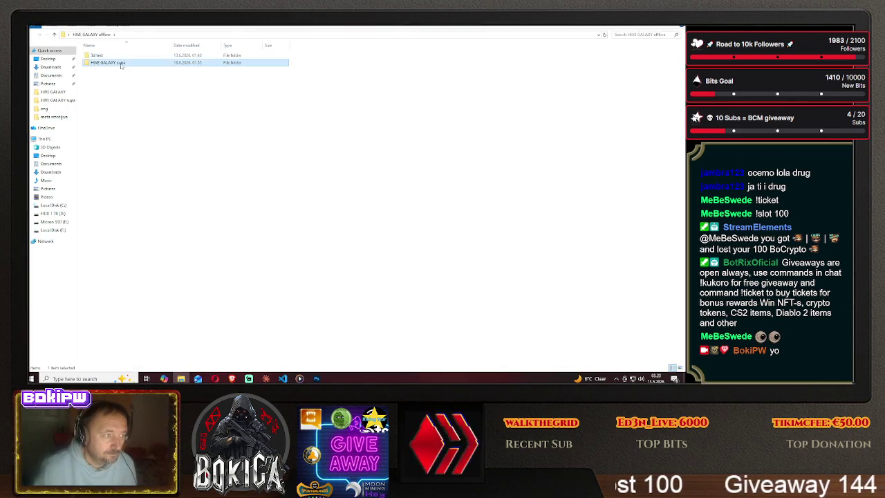
pyautogui.rightClick(157, 168)
pyautogui.click(173, 212)
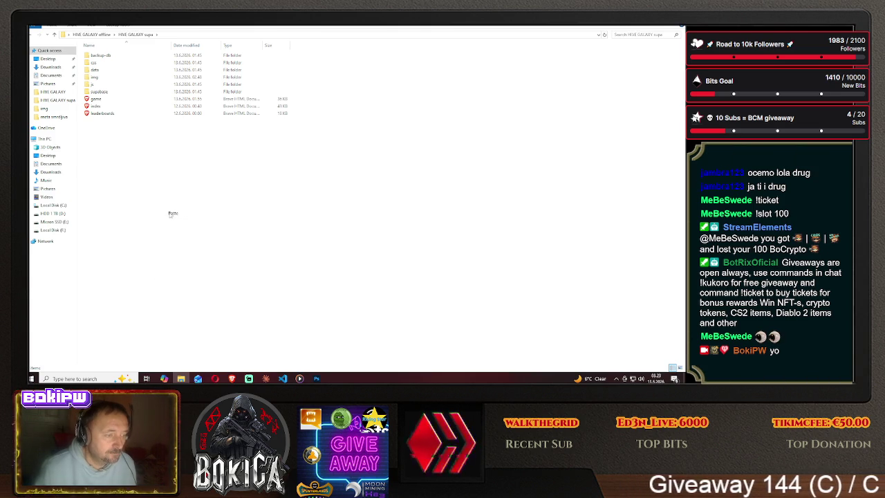
pyautogui.click(359, 140)
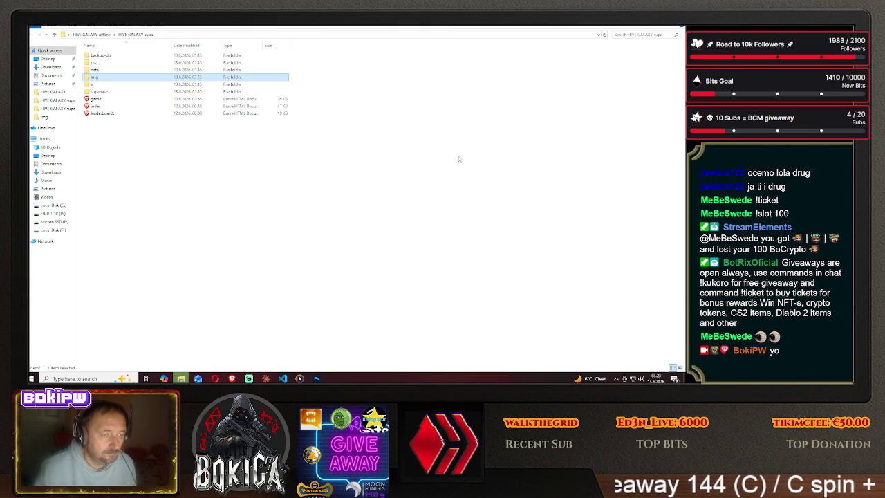
pyautogui.press('super+d')
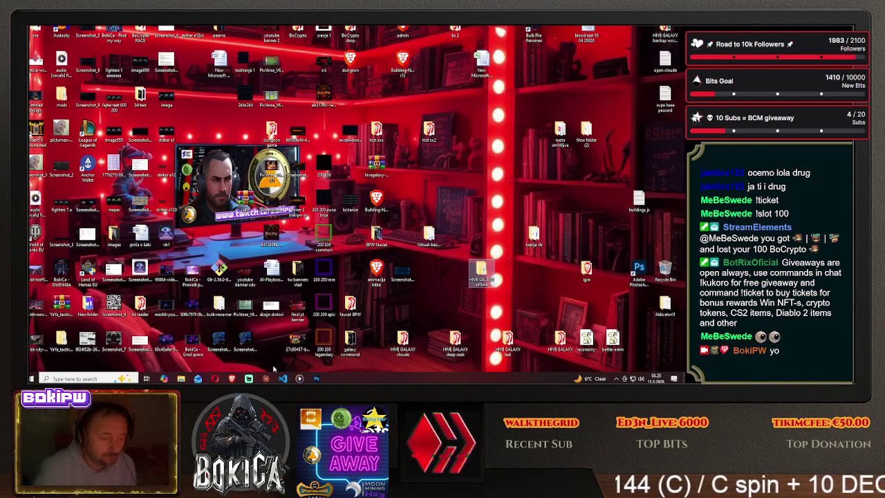
pyautogui.click(233, 378)
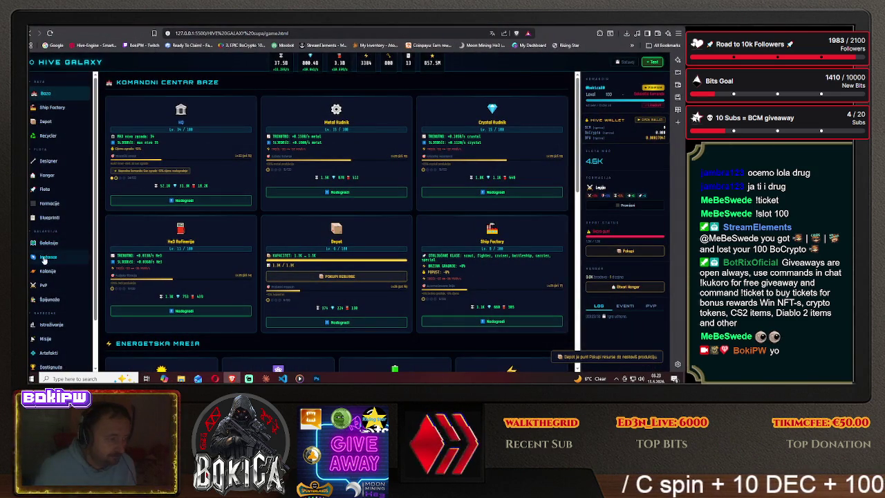
# - Show the Blueprinti page filtered to Lovac fighters and scroll through the cards
pyautogui.click(50, 219)
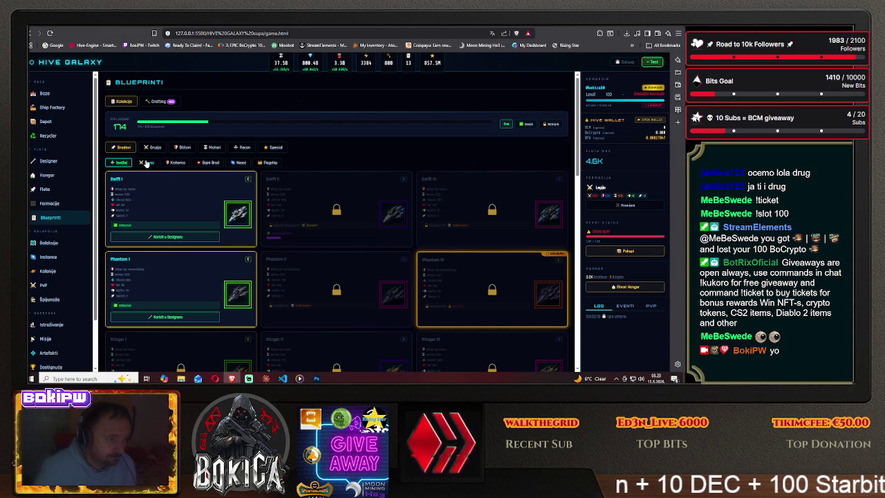
pyautogui.click(147, 162)
pyautogui.scroll(-1, 250, 286)
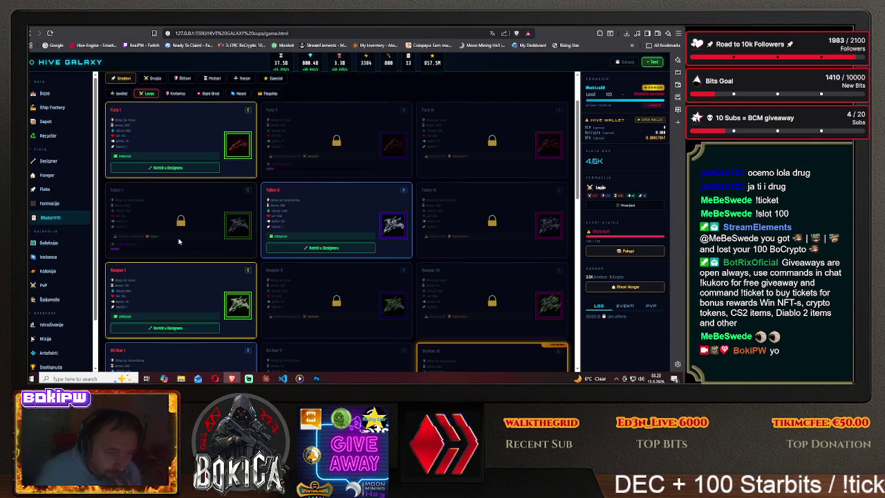
pyautogui.scroll(-1, 171, 244)
pyautogui.scroll(-1, 170, 252)
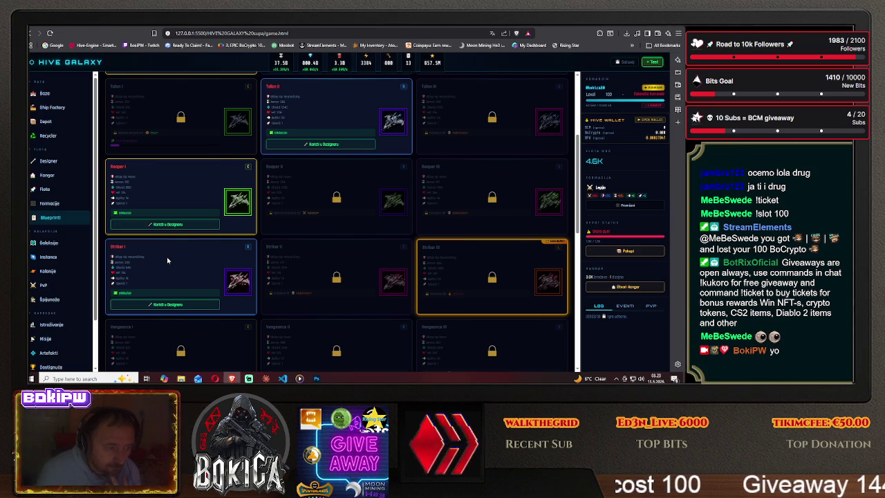
pyautogui.scroll(1, 167, 260)
pyautogui.scroll(1, 166, 260)
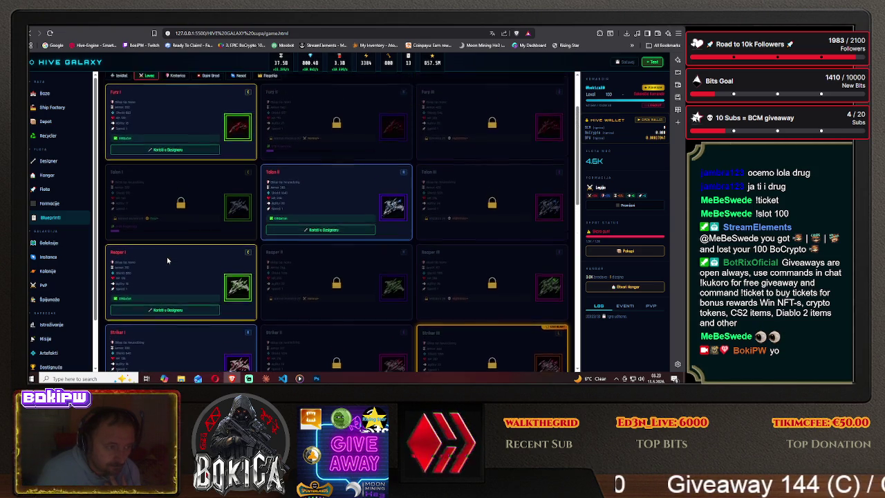
pyautogui.scroll(-1, 167, 260)
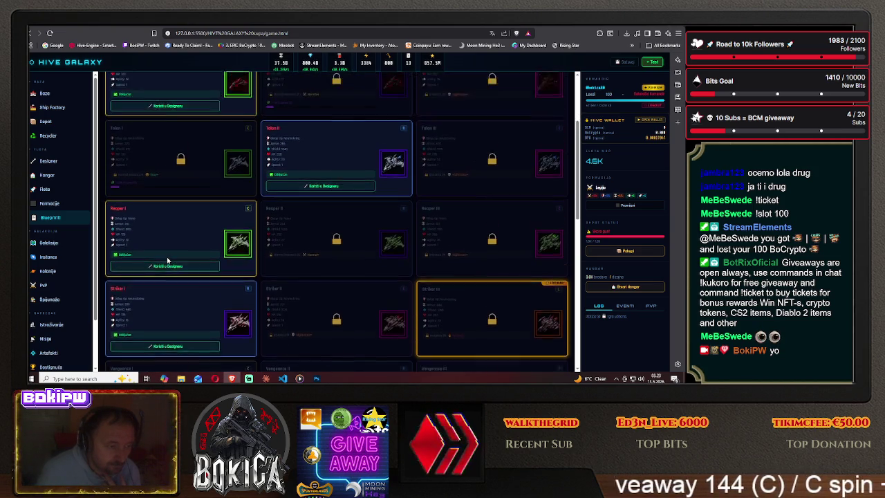
pyautogui.scroll(-2, 167, 260)
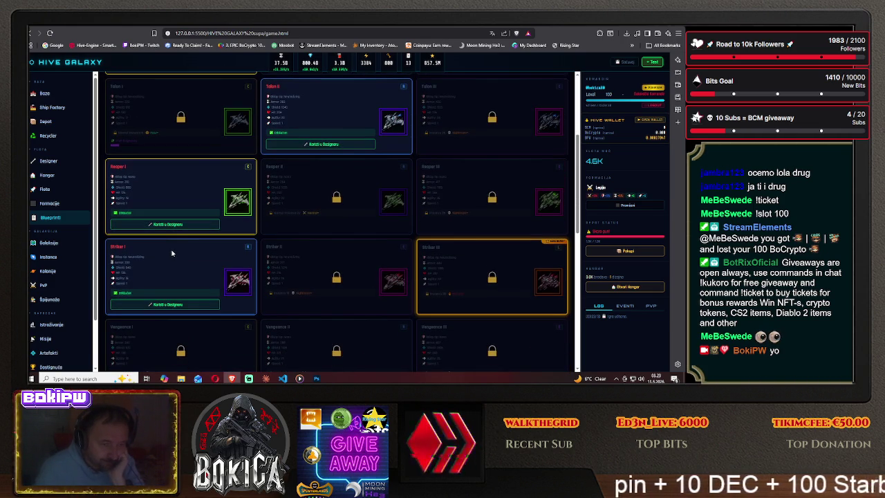
pyautogui.scroll(-1, 172, 253)
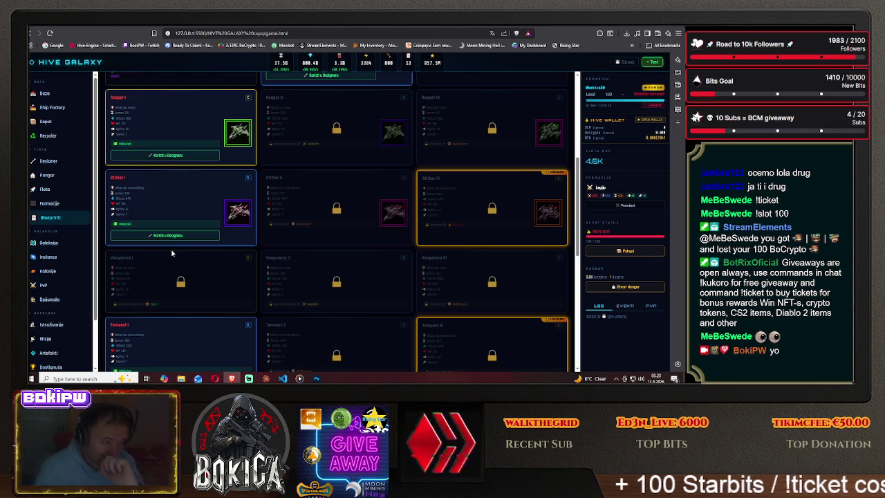
# - Check the new framed ship icons on the Striker I–III blueprint cards
pyautogui.scroll(-1, 172, 253)
pyautogui.scroll(-1, 172, 253)
pyautogui.scroll(-1, 172, 253)
pyautogui.scroll(-1, 172, 253)
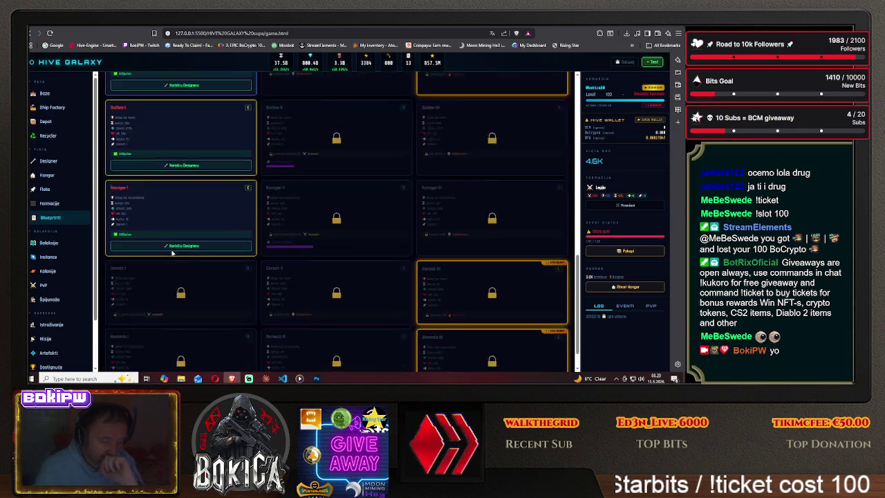
pyautogui.scroll(3, 172, 253)
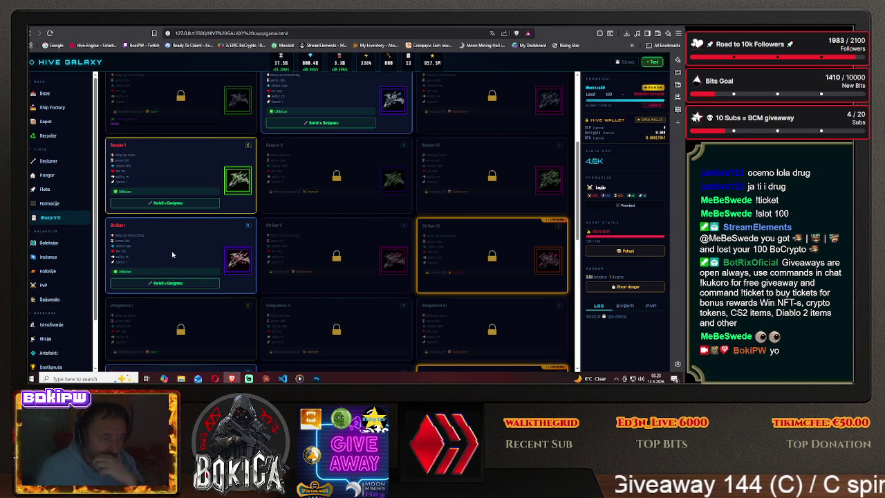
pyautogui.scroll(2, 172, 256)
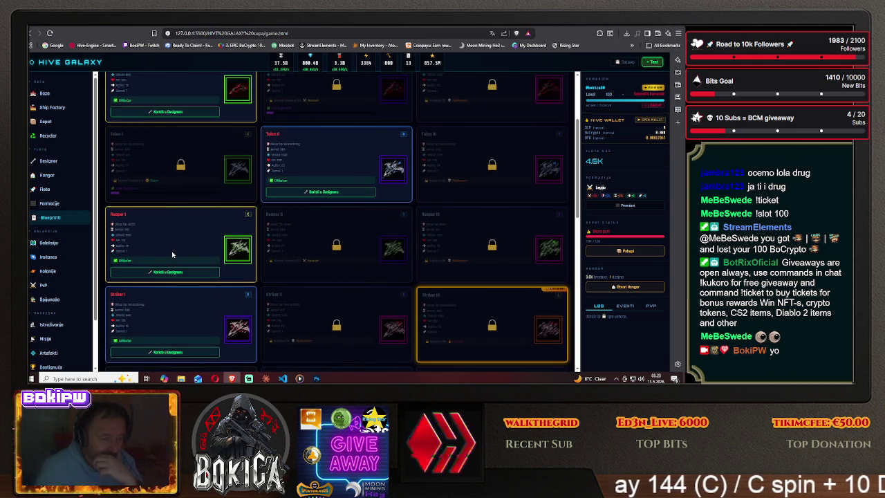
pyautogui.scroll(3, 172, 255)
pyautogui.scroll(-1, 172, 255)
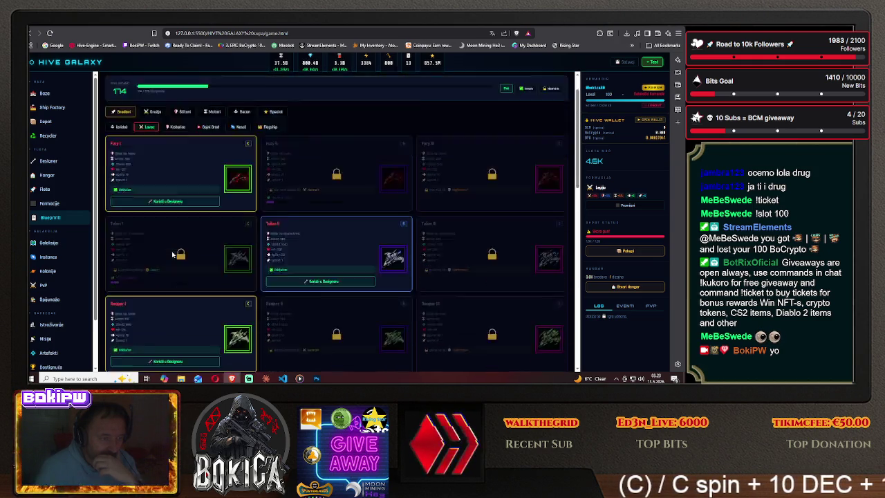
pyautogui.scroll(-4, 172, 255)
pyautogui.scroll(-3, 536, 91)
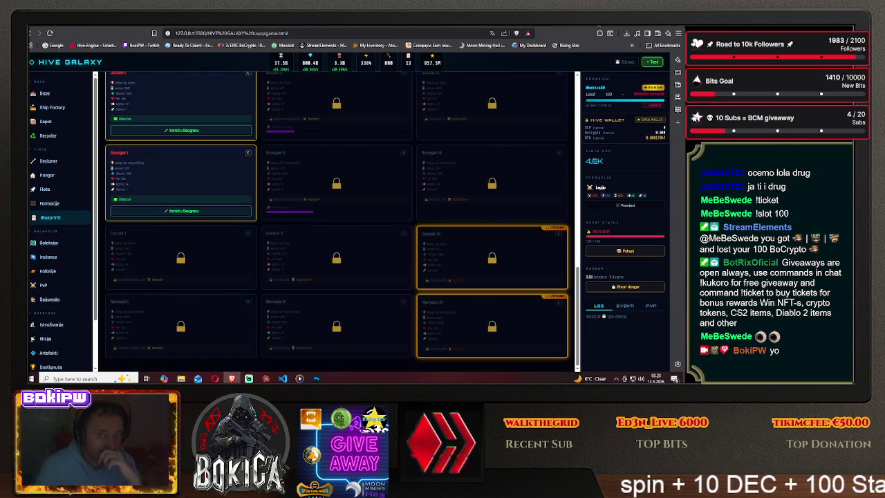
pyautogui.hotkey('ctrl', 'Tab')
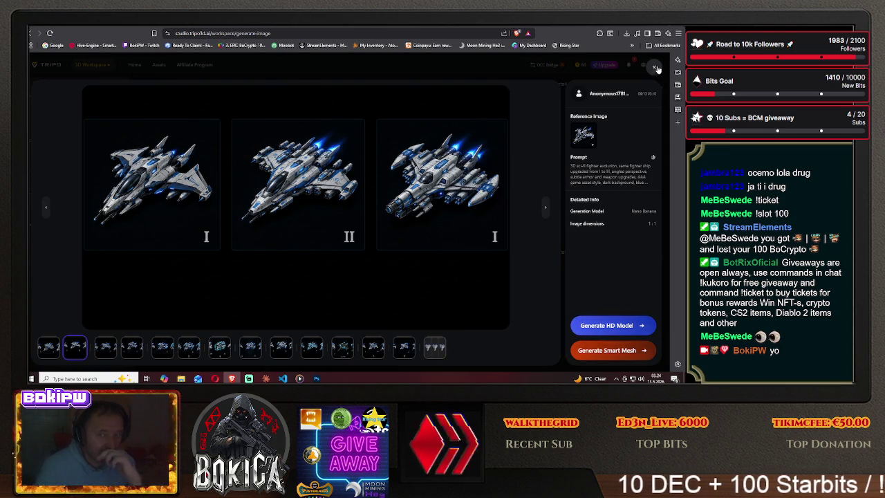
# - Enlarge the newest three-stage fighter evolution image in Tripo and step to the second variant
pyautogui.click(657, 68)
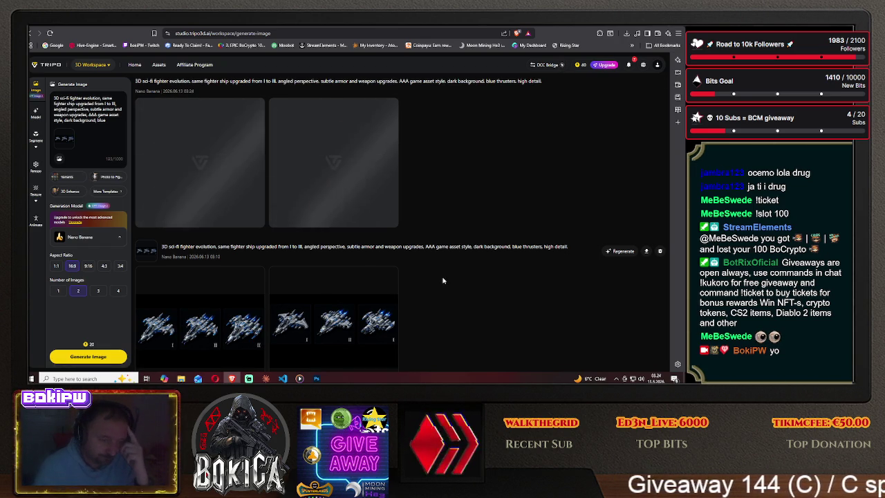
pyautogui.scroll(-3, 443, 280)
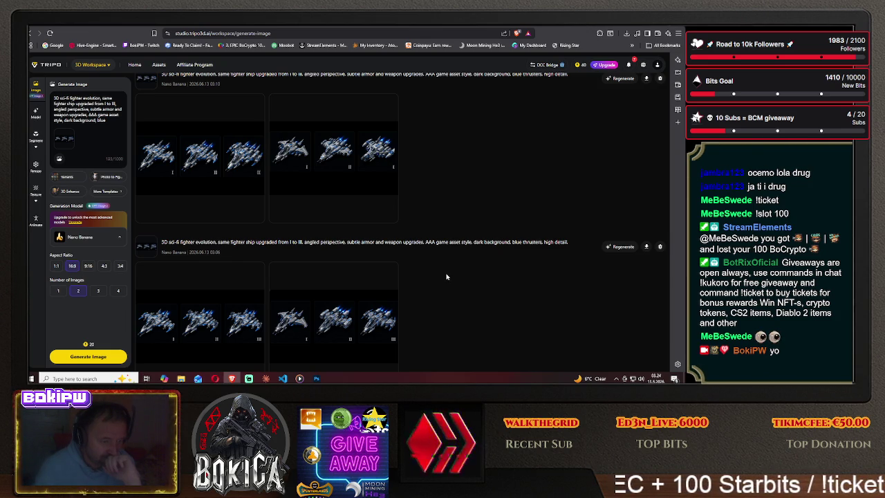
pyautogui.scroll(3, 446, 277)
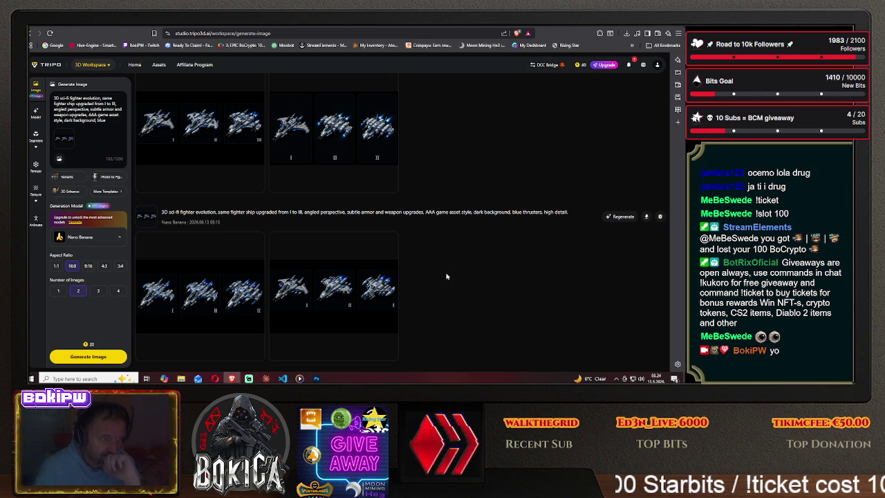
pyautogui.scroll(1, 446, 277)
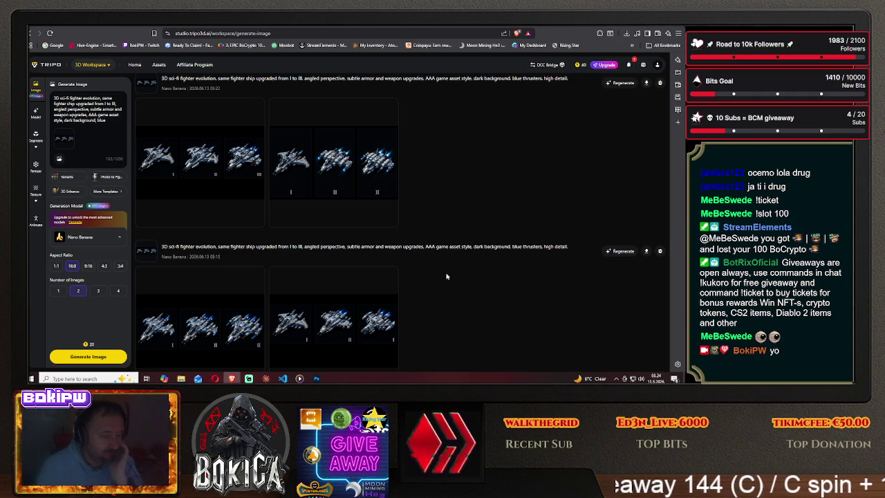
pyautogui.scroll(1, 446, 276)
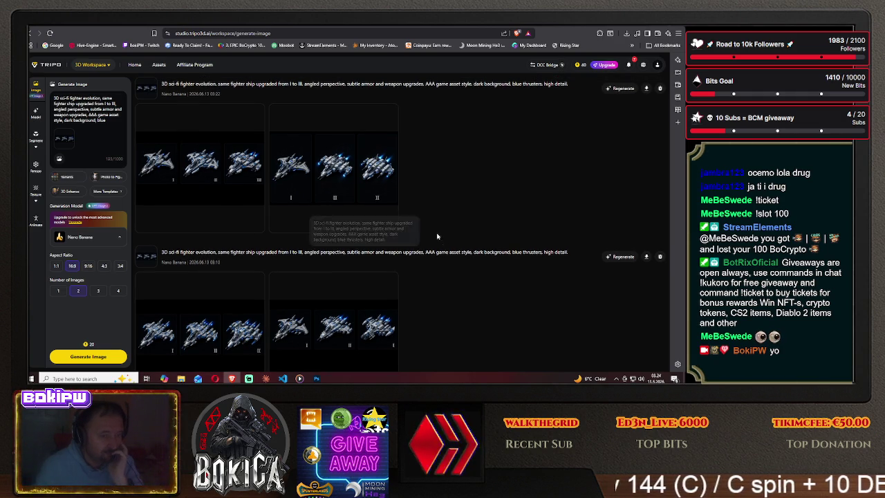
pyautogui.click(198, 171)
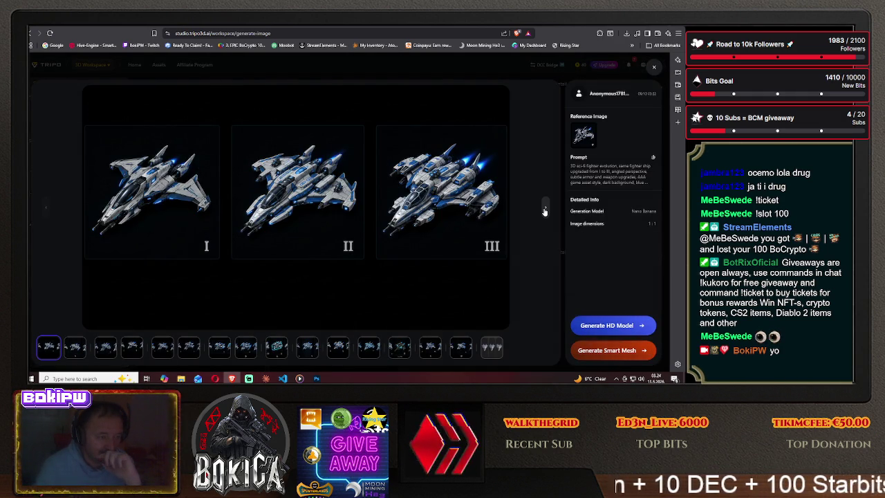
pyautogui.click(655, 67)
pyautogui.click(536, 185)
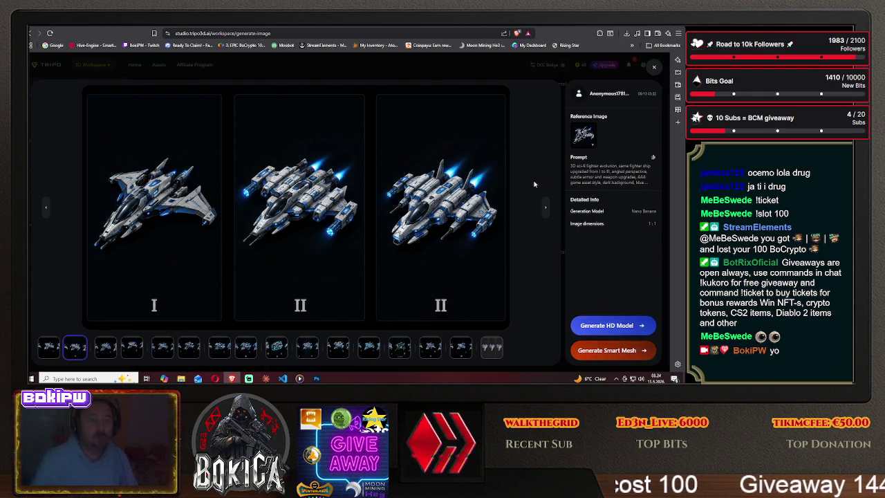
# - Turn up the music video's volume, then return to the Tripo workspace
pyautogui.hotkey('ctrl', 'Tab')
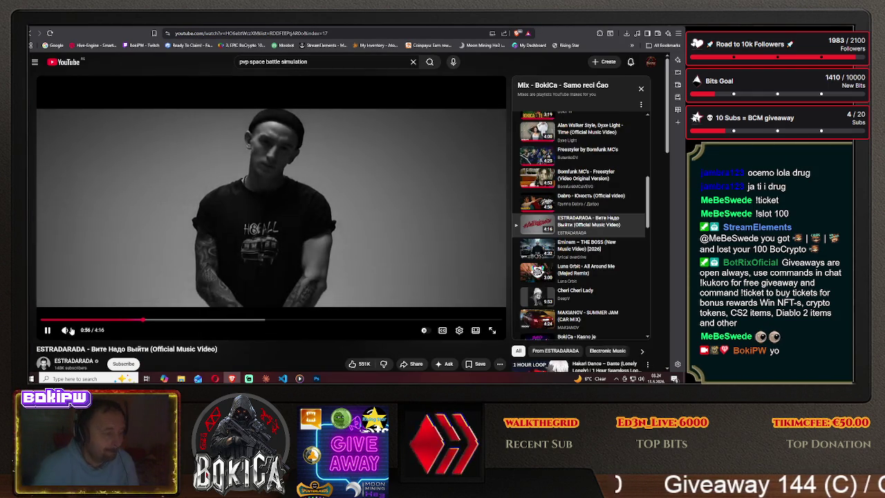
pyautogui.moveTo(78, 331); pyautogui.dragTo(88, 331)
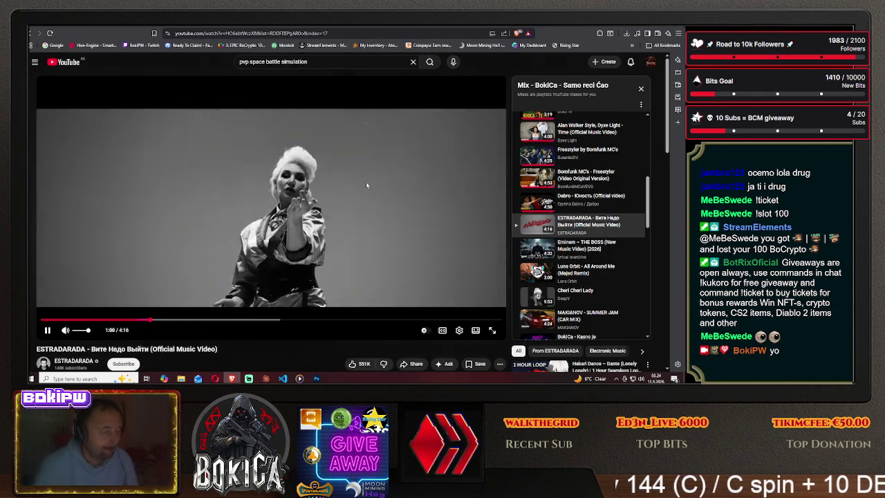
pyautogui.hotkey('ctrl', 'shift', 'Tab')
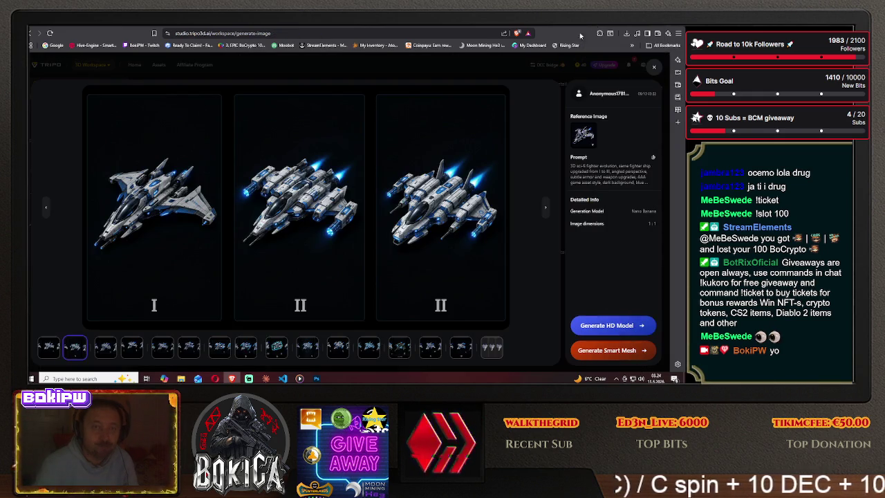
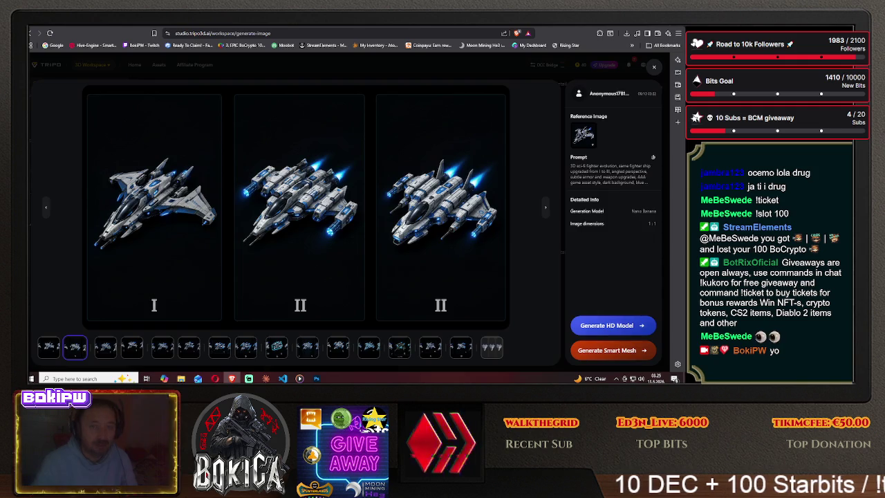
# - Scroll up the Hive Galaxy Blueprints list to view the Fury, Talon, Reaper and Striker sprites
pyautogui.hotkey('ctrl', 'Tab')
pyautogui.scroll(1, 254, 277)
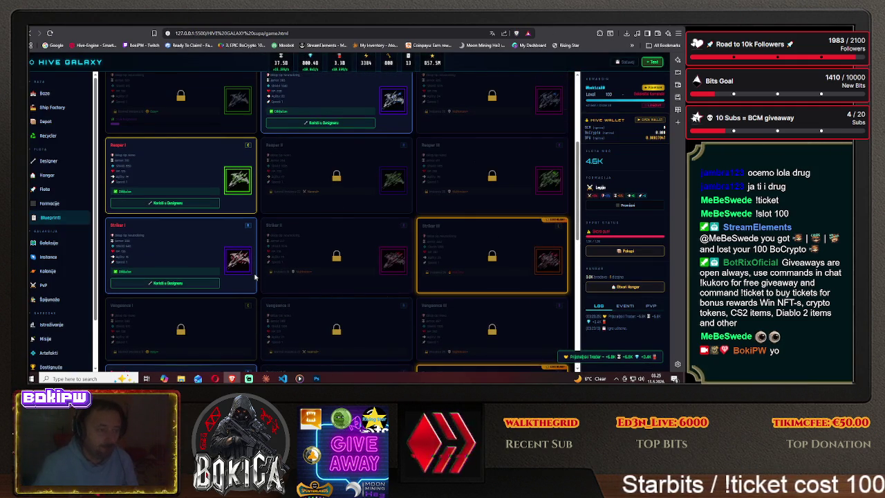
pyautogui.scroll(1, 255, 277)
pyautogui.scroll(1, 257, 276)
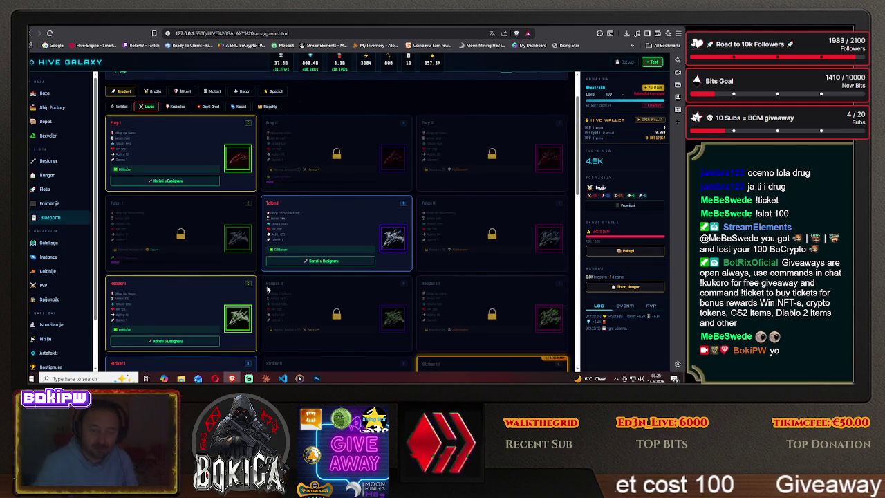
pyautogui.click(316, 379)
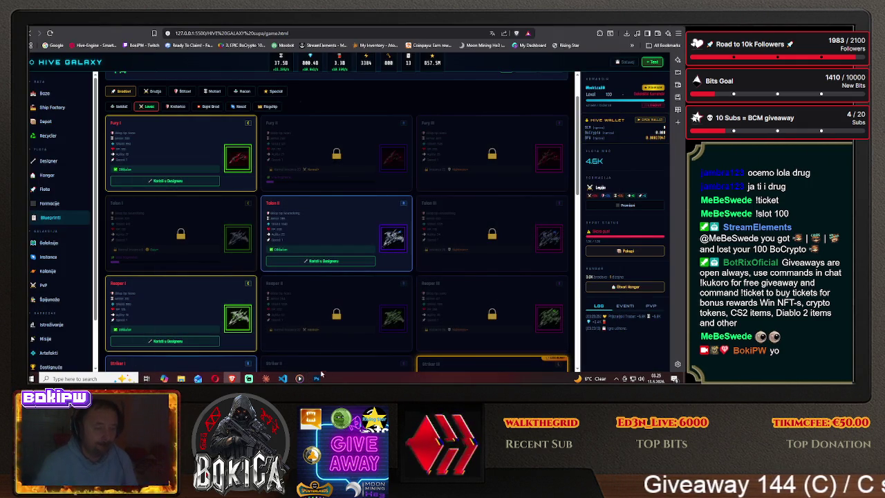
# - Cut the red ship out of 200 200 legendary.png, leaving the empty orange frame
pyautogui.click(316, 379)
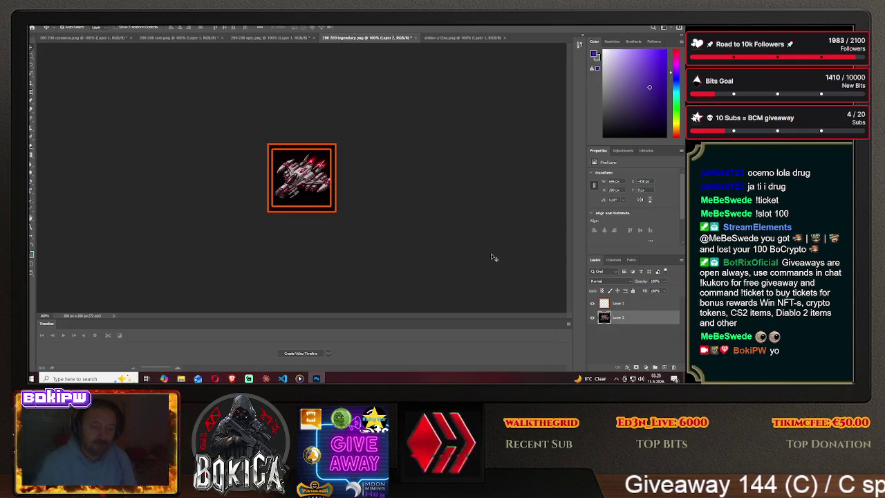
pyautogui.hotkey('ctrl', 'a')
pyautogui.hotkey('ctrl', 'x')
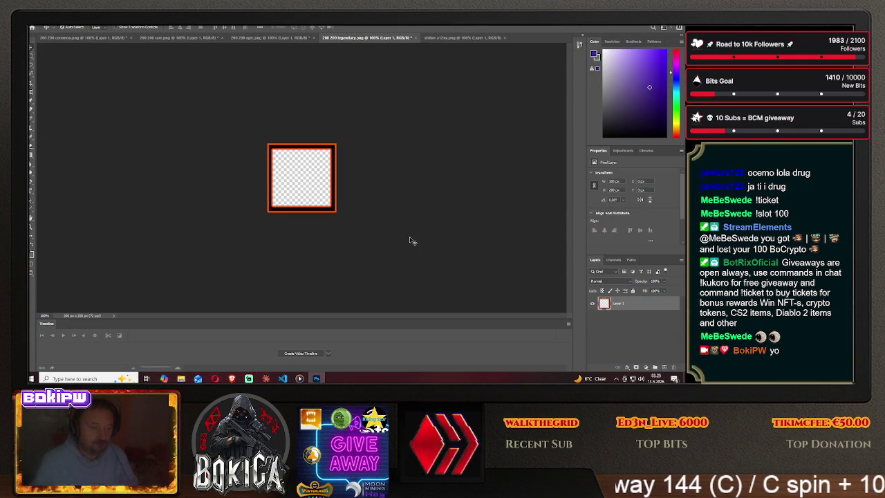
# - Switch to the Striker sprite sheet with the Rectangular Marquee and nothing selected
pyautogui.click(462, 38)
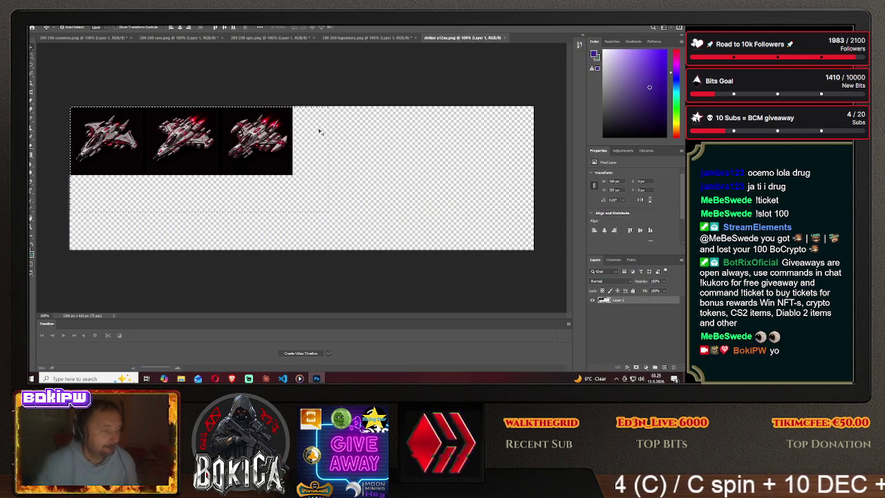
pyautogui.press('m')
pyautogui.hotkey('ctrl', 'd')
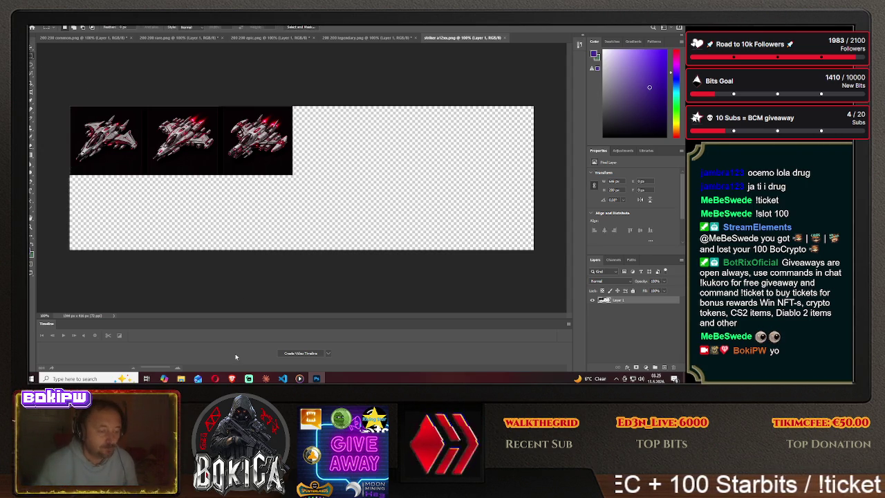
pyautogui.click(232, 379)
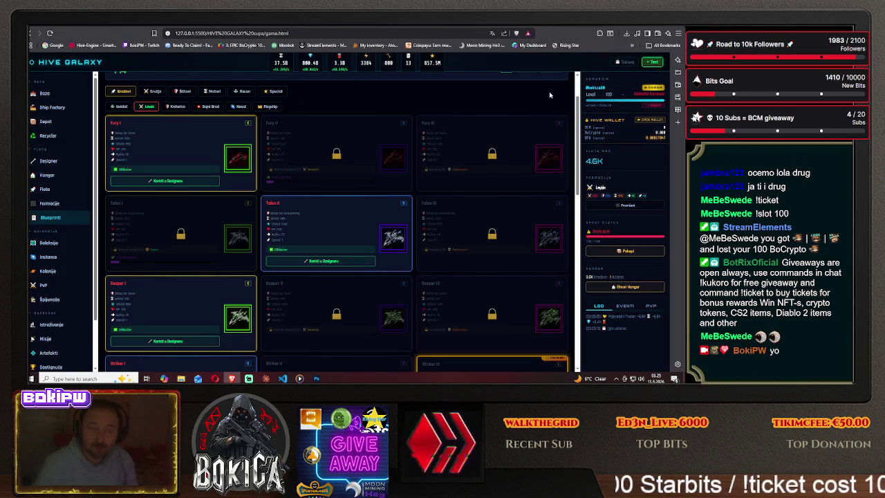
# - Cycle past the YouTube music mix to the Tripo tab with the three-stage ship renders
pyautogui.hotkey('ctrl', 'Tab')
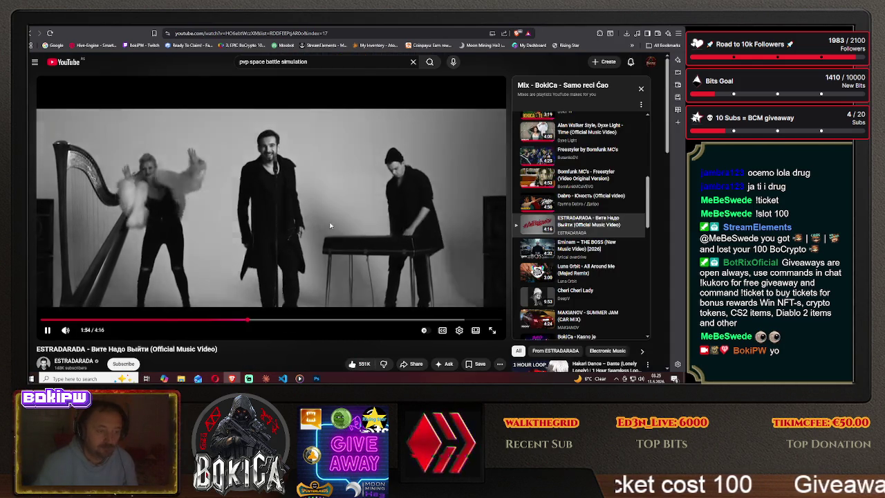
pyautogui.hotkey('ctrl', 'Tab')
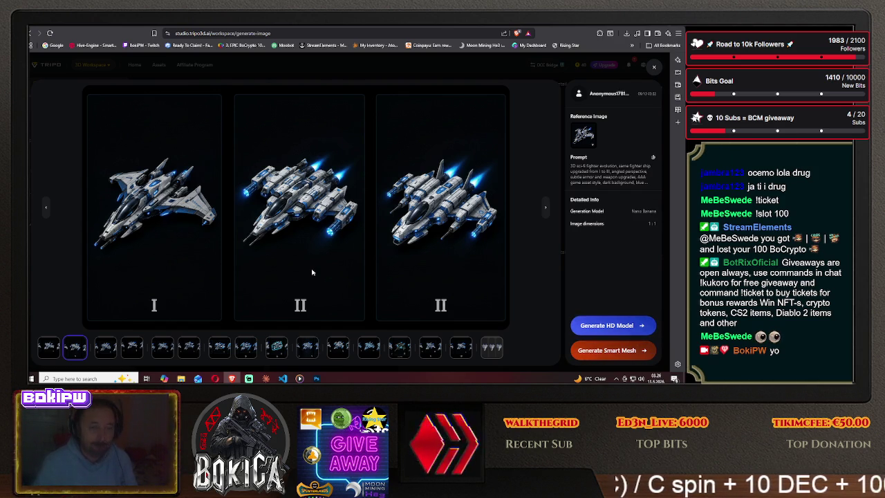
# - Save the Tripo ship-evolution image to the Desktop as image_1zzzz.png
pyautogui.rightClick(298, 202)
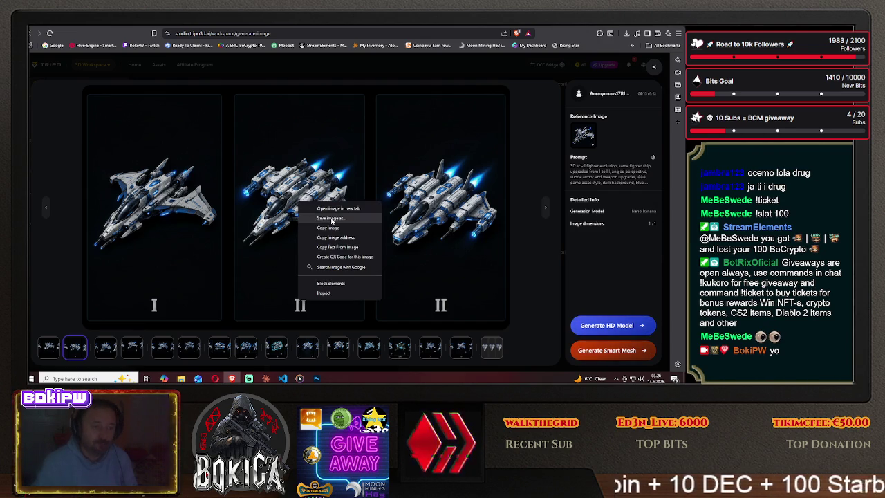
pyautogui.click(331, 219)
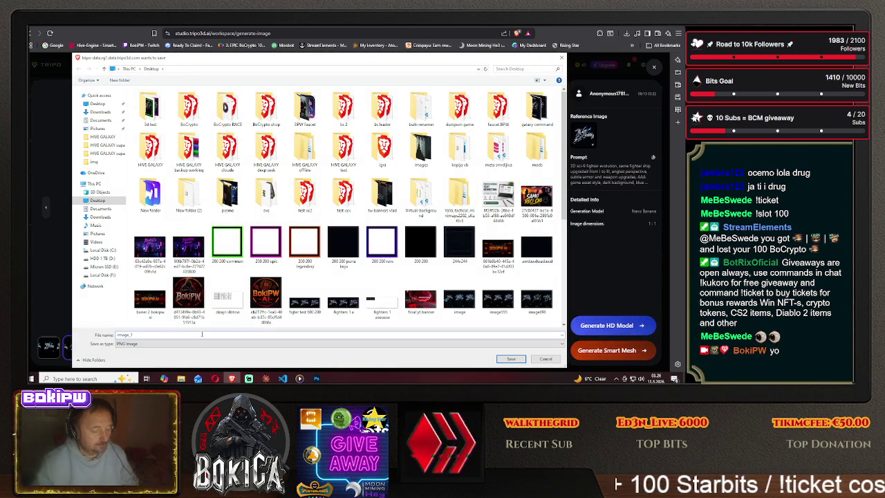
pyautogui.write('zzzz')
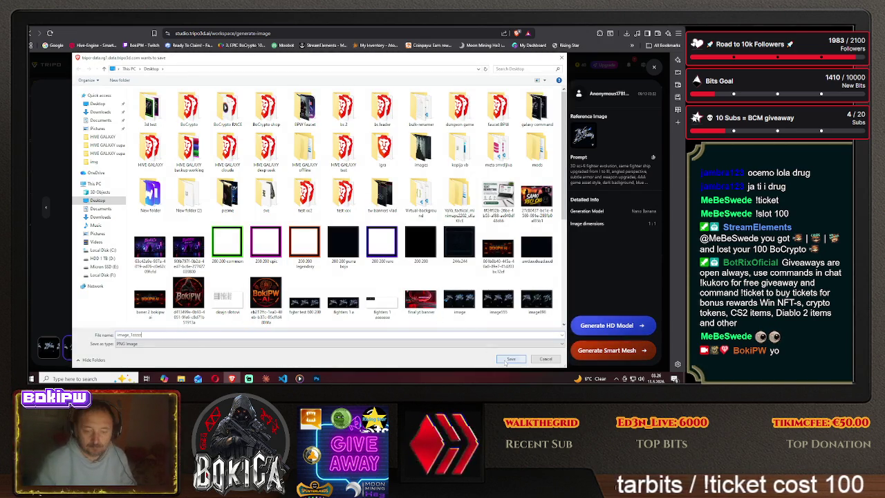
pyautogui.press('Return')
pyautogui.hotkey('alt', 'Tab')
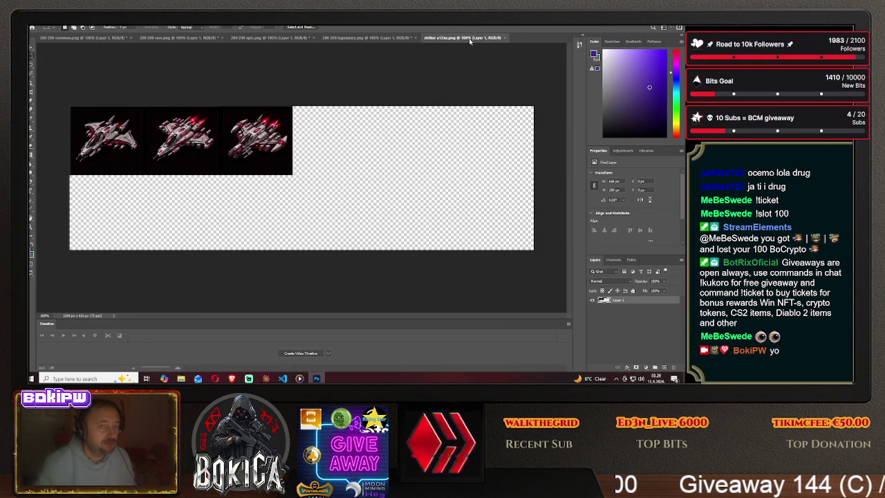
# - Close the Striker sheet and open image_1zzzz.png from the Desktop
pyautogui.click(505, 38)
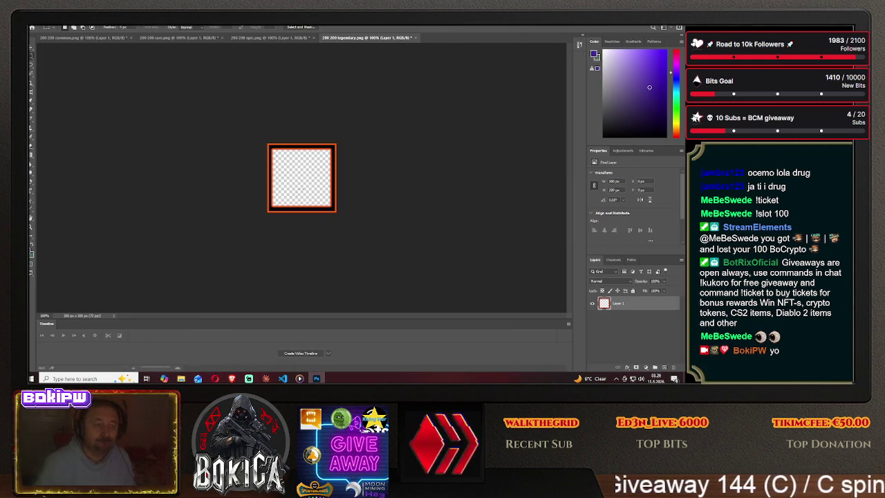
pyautogui.click(39, 26)
pyautogui.click(48, 36)
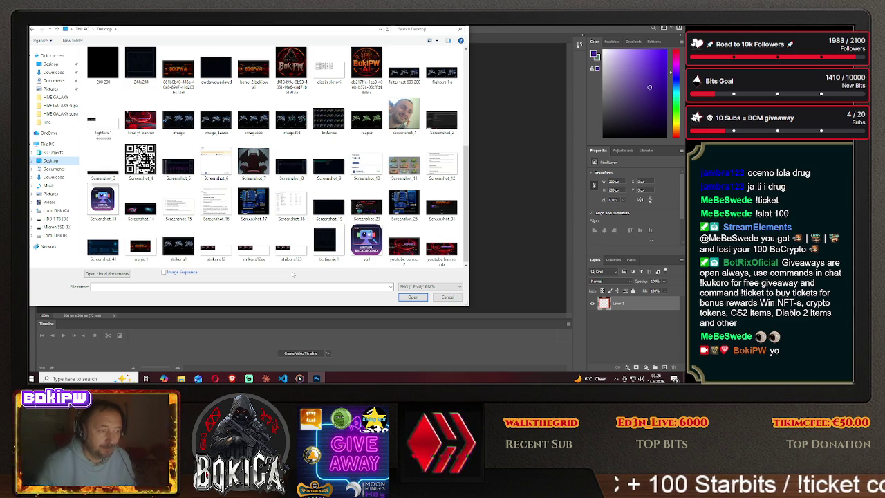
pyautogui.click(214, 123)
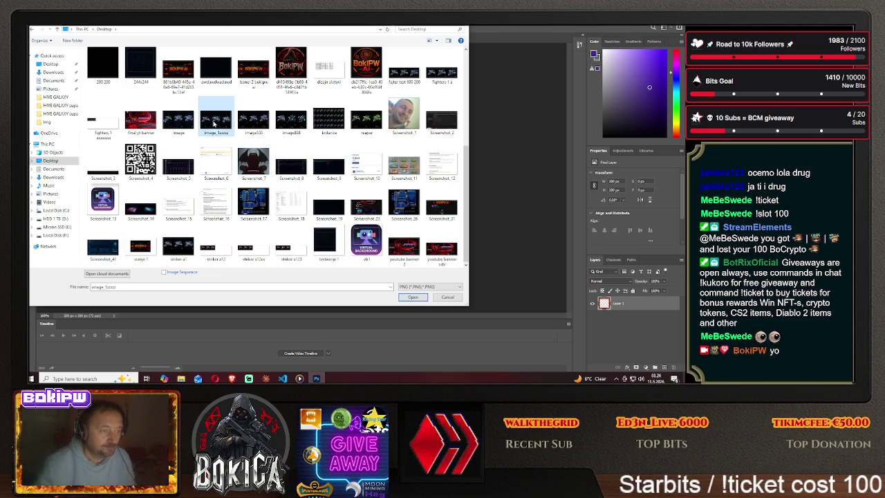
pyautogui.click(413, 297)
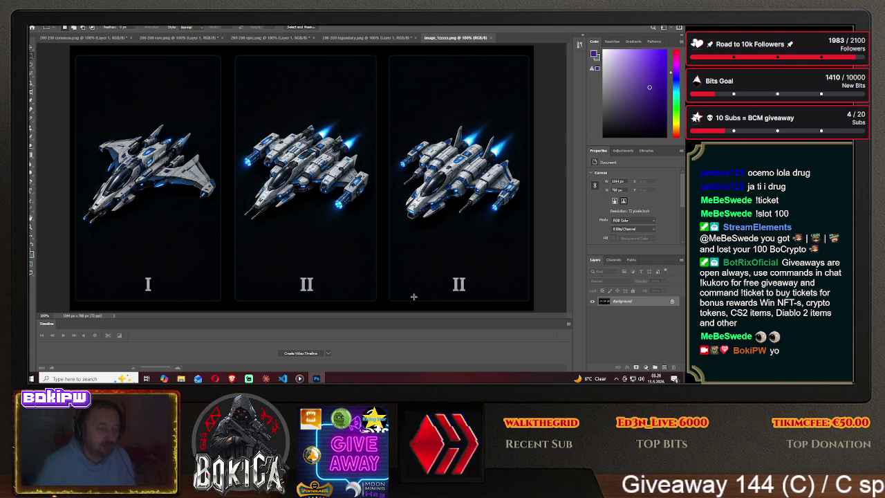
# - Clone dark background over the middle II with the Clone Stamp, undoing poor strokes
pyautogui.press('s')
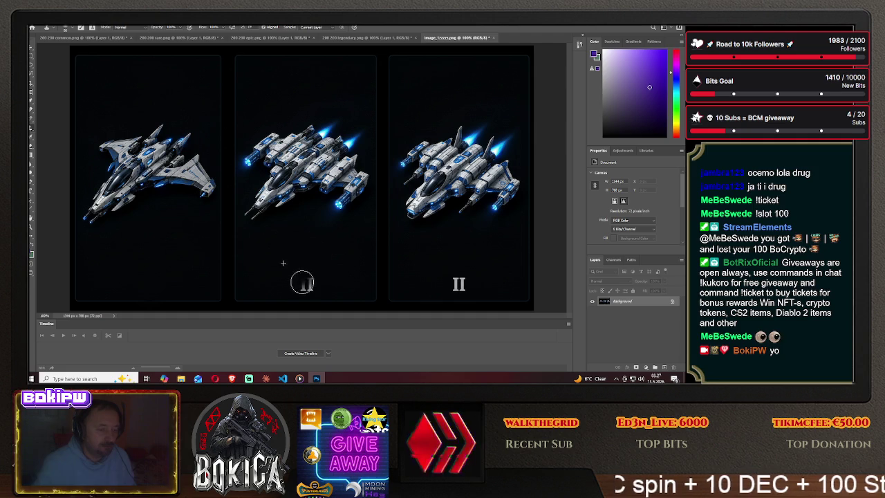
pyautogui.click(53, 31)
pyautogui.press('Return')
pyautogui.moveTo(301, 270); pyautogui.dragTo(307, 284)
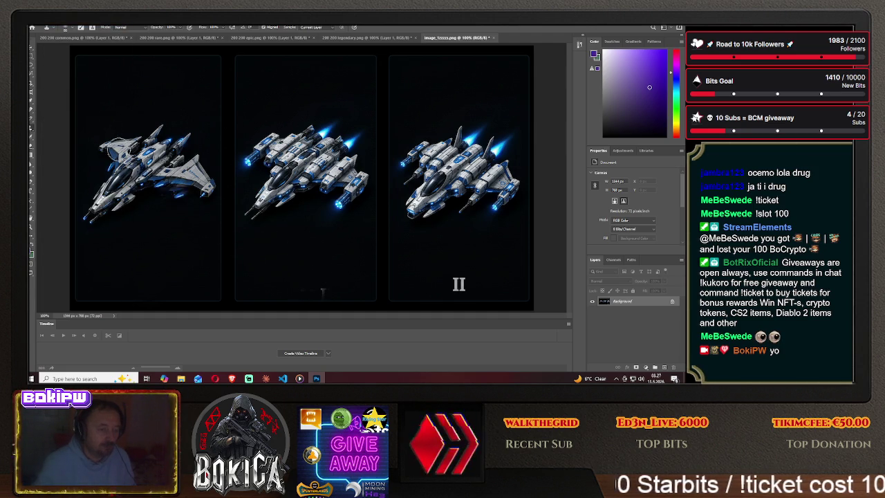
pyautogui.click(48, 25)
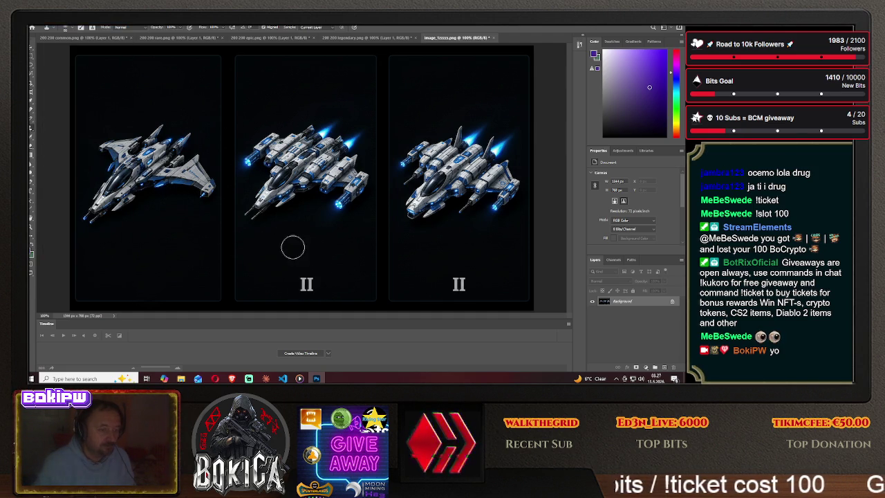
pyautogui.moveTo(301, 268); pyautogui.dragTo(301, 280)
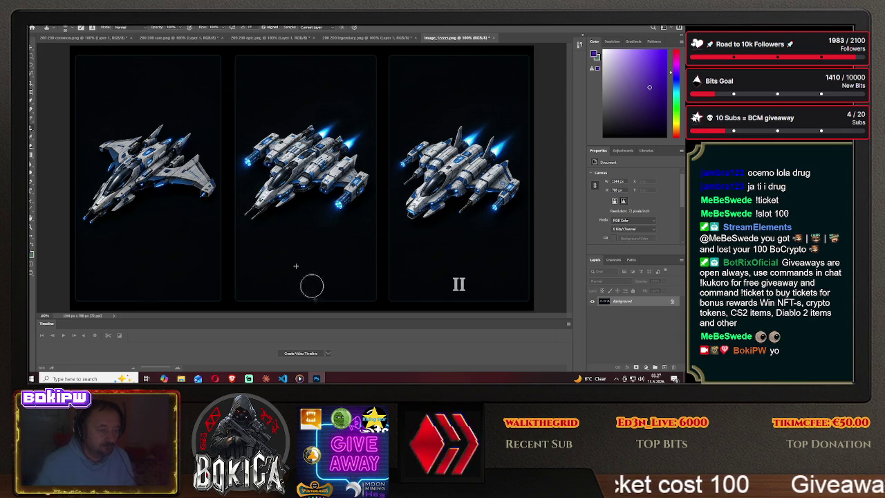
pyautogui.click(52, 21)
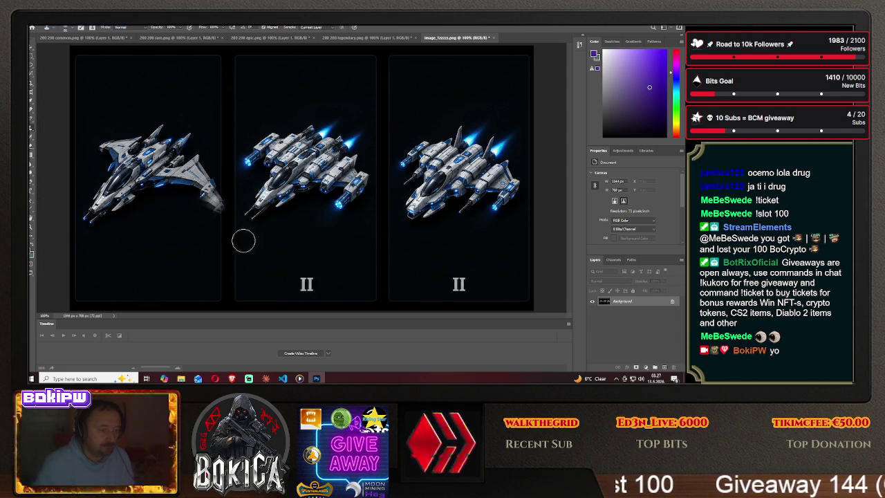
pyautogui.moveTo(304, 255); pyautogui.dragTo(301, 272)
pyautogui.hotkey('ctrl', 'z')
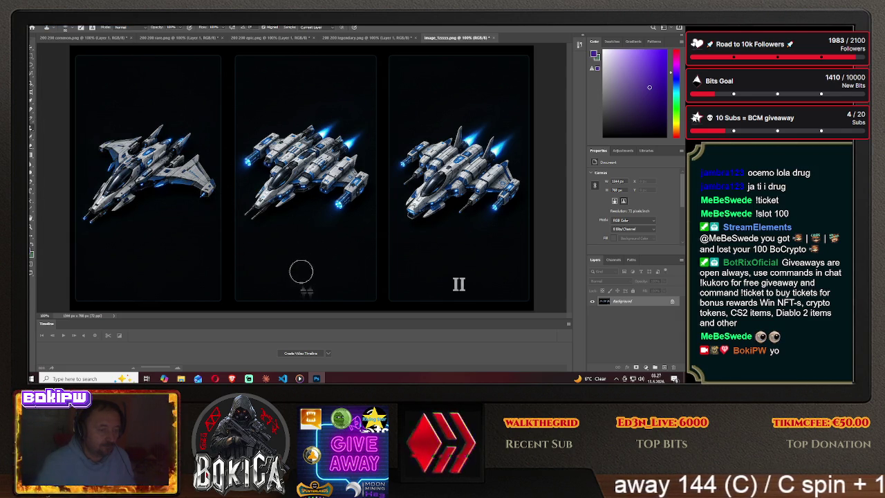
pyautogui.click(52, 21)
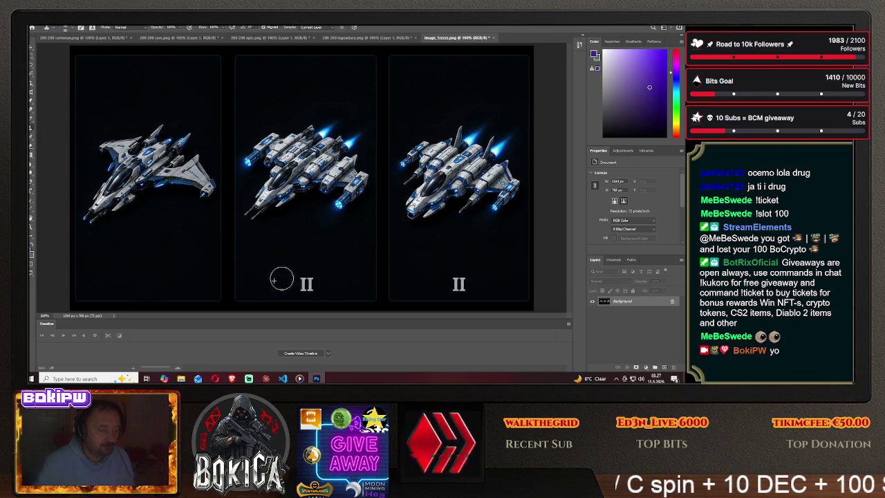
# - Enlarge the clone brush, resample dark background and finish covering the middle II
pyautogui.click(299, 279)
pyautogui.press(']')
pyautogui.press(']')
pyautogui.click(301, 282)
pyautogui.hotkey('ctrl', 'z')
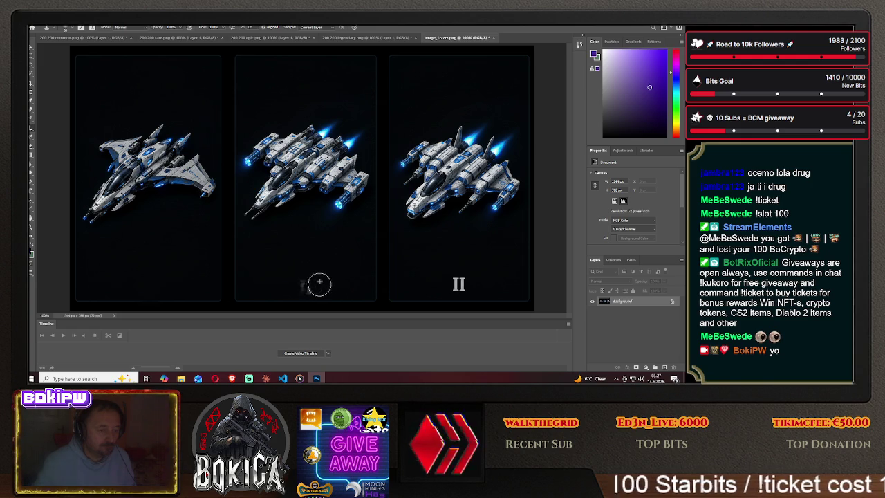
pyautogui.click(299, 278)
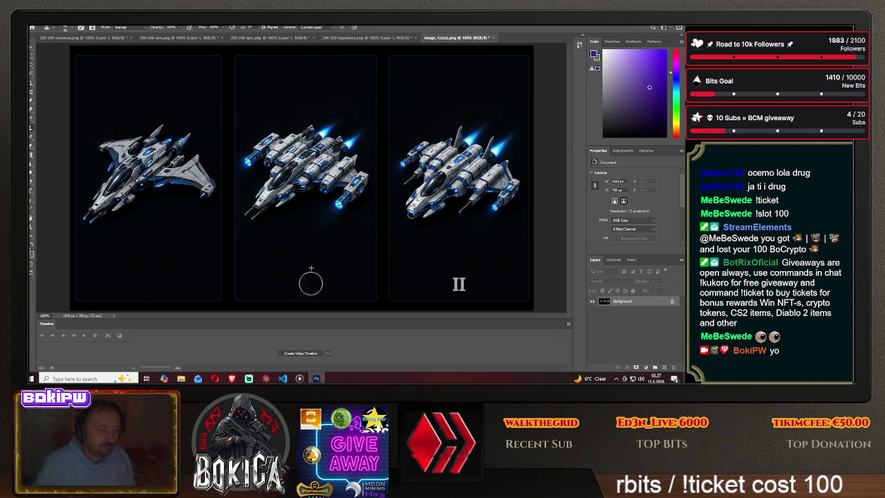
pyautogui.keyDown('alt'); pyautogui.click(265, 285); pyautogui.keyUp('alt')
pyautogui.click(298, 286)
pyautogui.moveTo(297, 286); pyautogui.dragTo(306, 283)
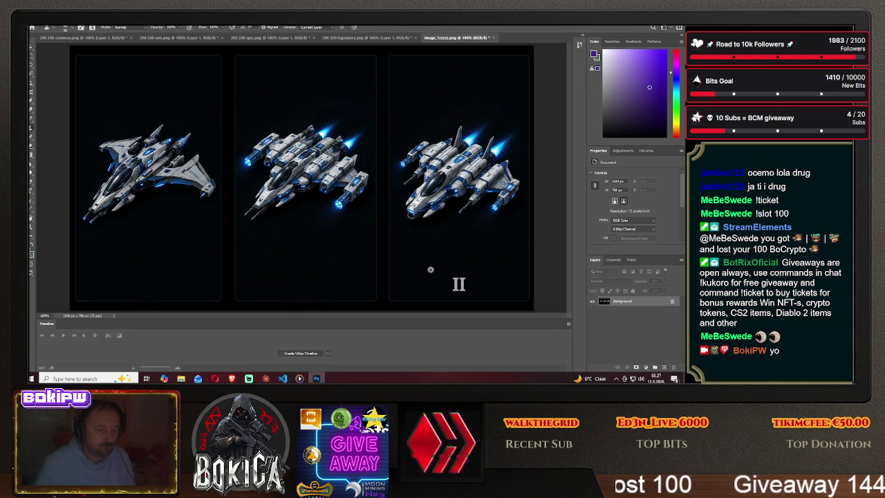
pyautogui.moveTo(449, 278); pyautogui.dragTo(469, 284)
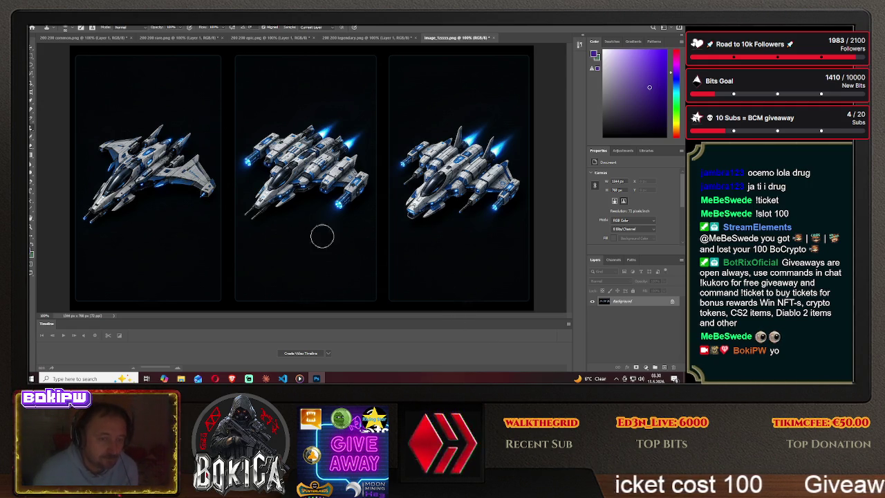
pyautogui.moveTo(31, 68)
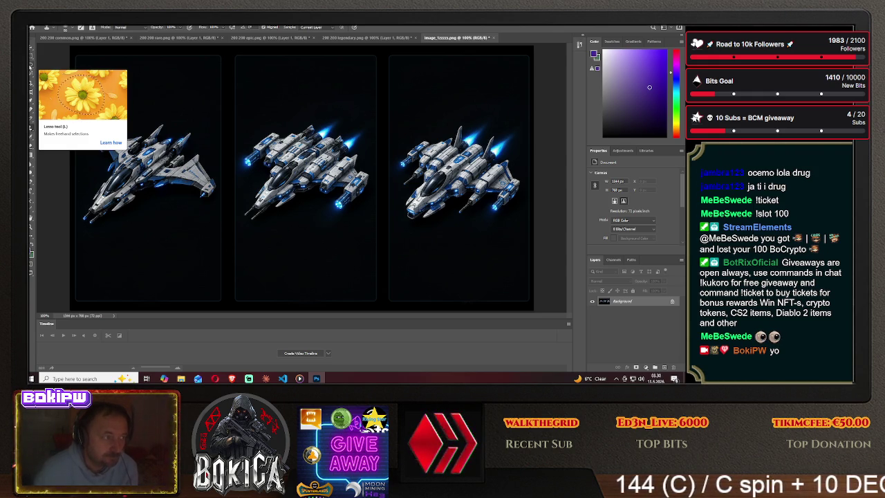
# - Lasso a chunk beneath the third ship and drag it left with the Move tool
pyautogui.click(31, 68)
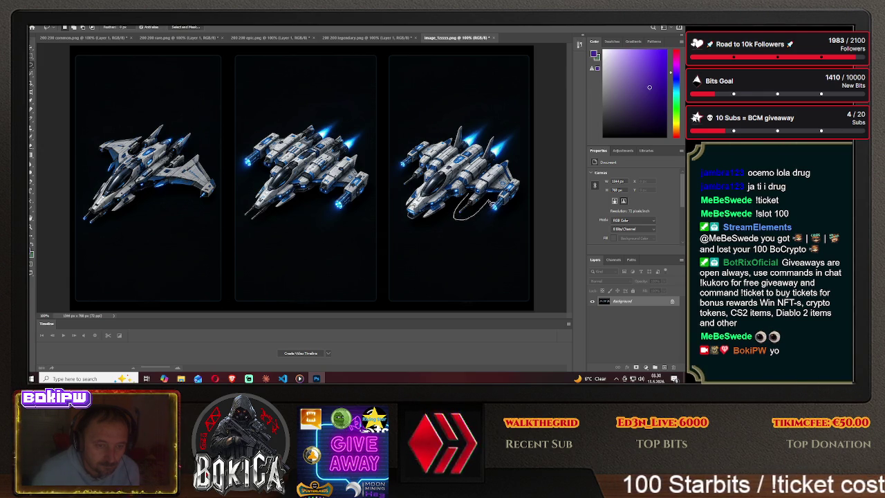
pyautogui.moveTo(493, 199); pyautogui.dragTo(495, 198)
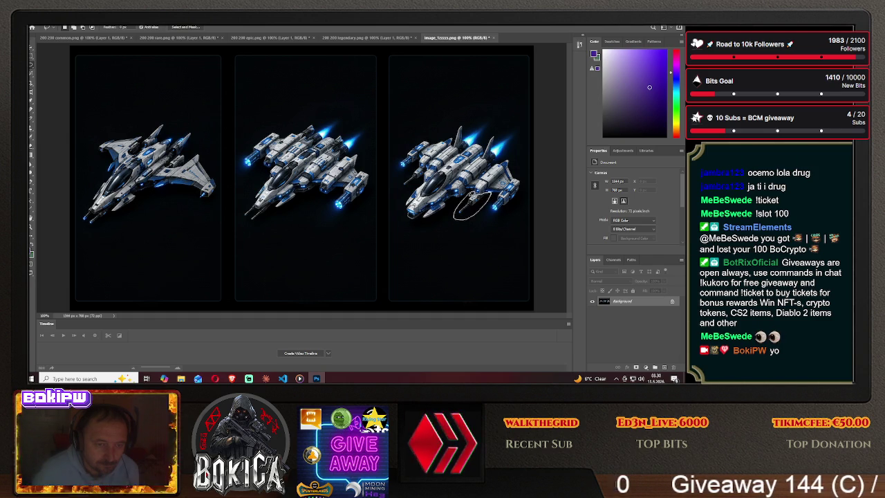
pyautogui.click(30, 50)
pyautogui.moveTo(475, 208)
pyautogui.mouseDown()
pyautogui.moveTo(378, 240)
pyautogui.moveTo(316, 199)
pyautogui.mouseUp()
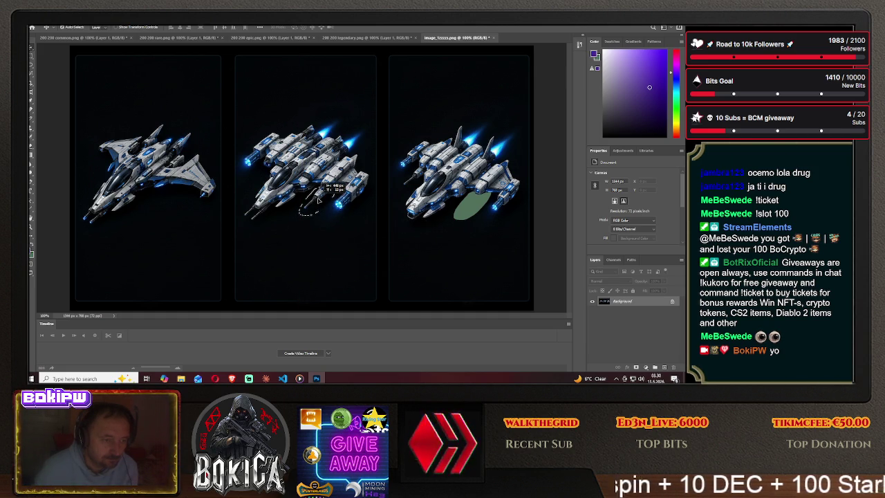
# - Switch back to the Rectangular Marquee and start Save As for image_1zzzz.png
pyautogui.click(31, 56)
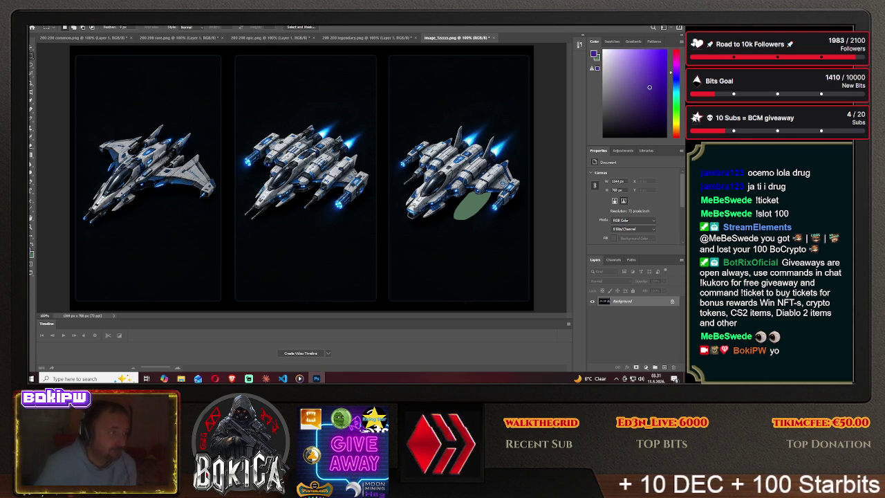
pyautogui.click(36, 23)
pyautogui.click(66, 104)
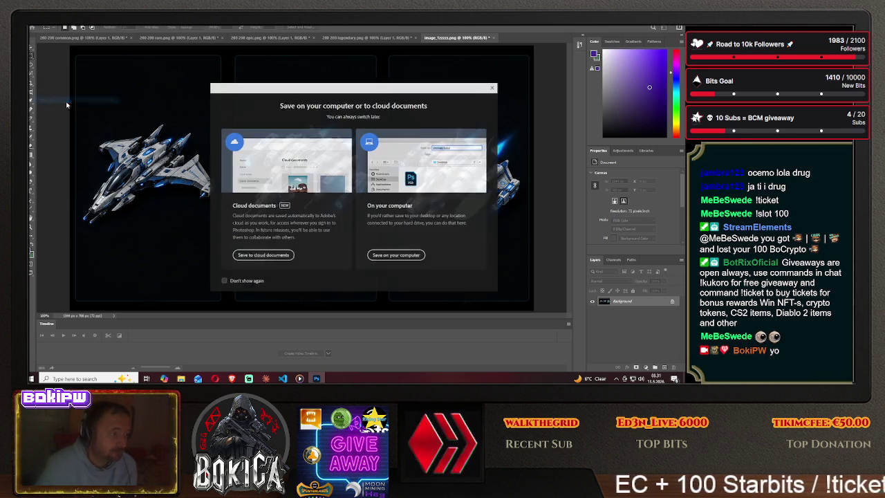
# - Save the edited image to the computer as the PNG image_1zzzz1.png
pyautogui.click(393, 255)
pyautogui.click(115, 261)
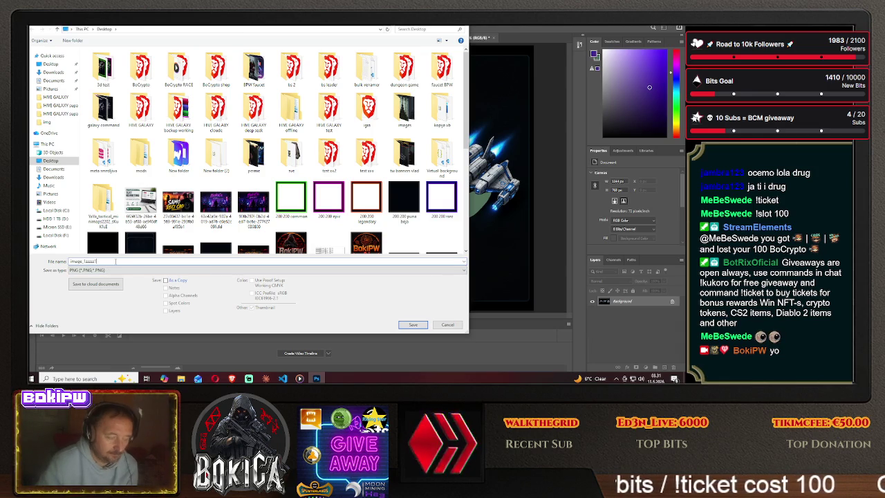
pyautogui.click(413, 324)
pyautogui.click(395, 125)
# - Open the saved image_1zzzz1.png from the Desktop
pyautogui.click(35, 23)
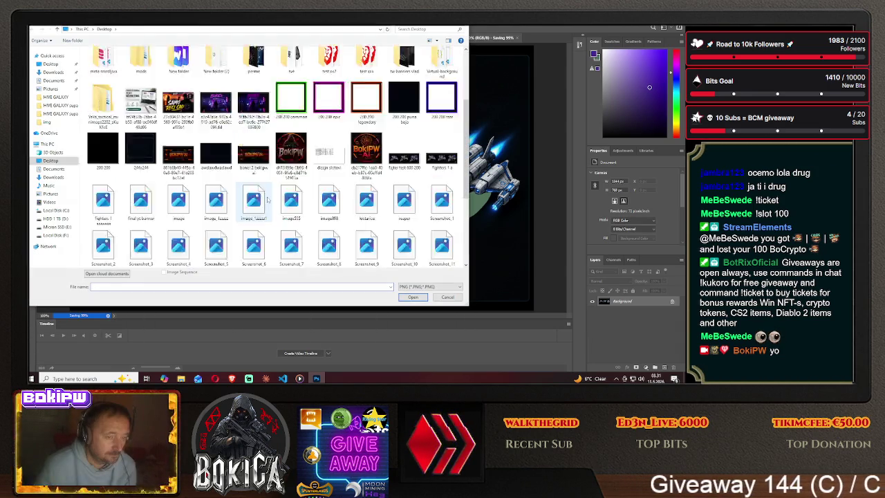
pyautogui.scroll(-3, 268, 200)
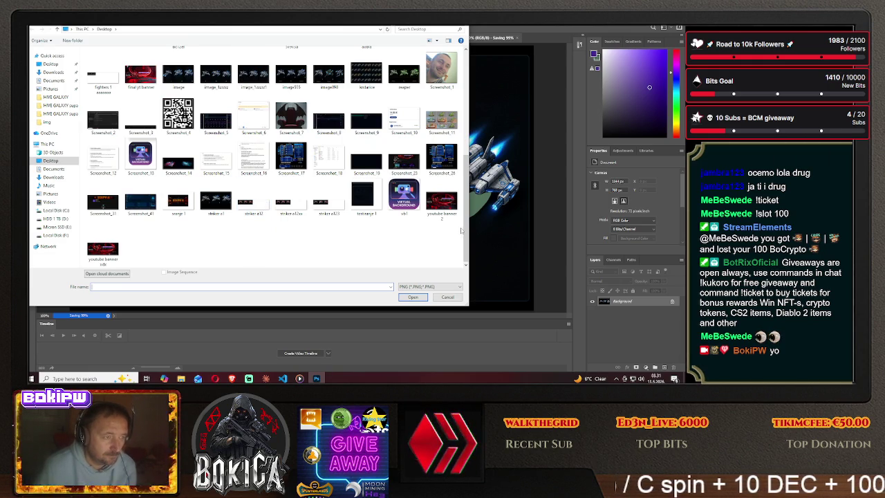
pyautogui.click(253, 74)
pyautogui.click(411, 297)
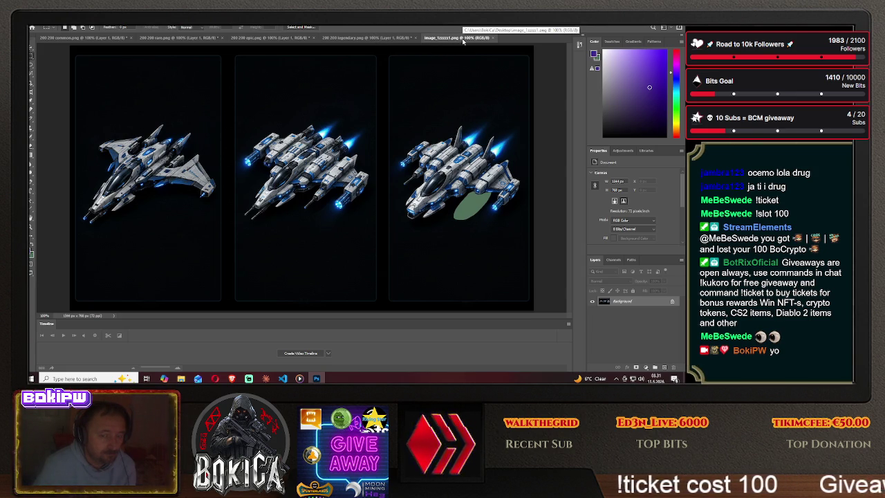
# - Open image_1zzzz1 from the Desktop file list
pyautogui.click(34, 27)
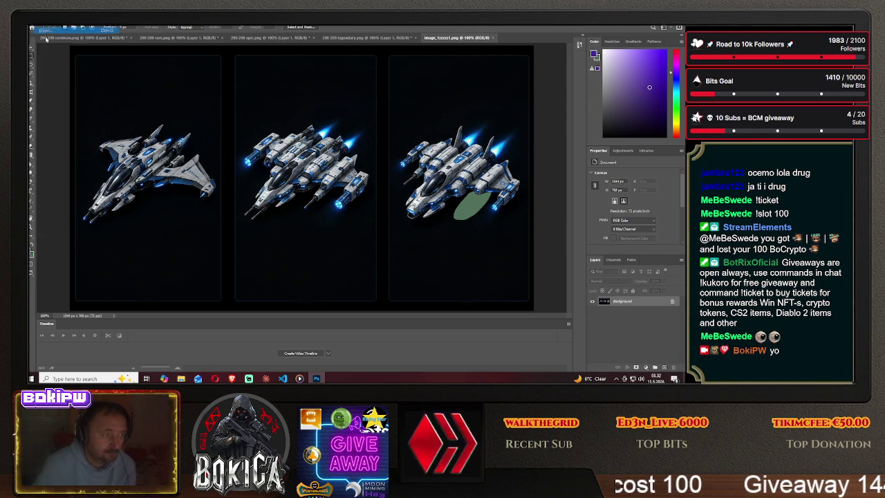
pyautogui.scroll(-5, 326, 236)
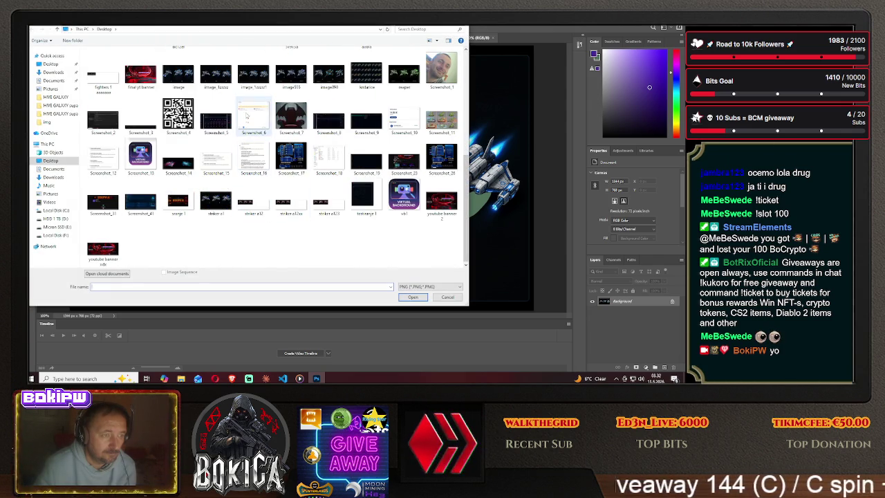
pyautogui.click(255, 79)
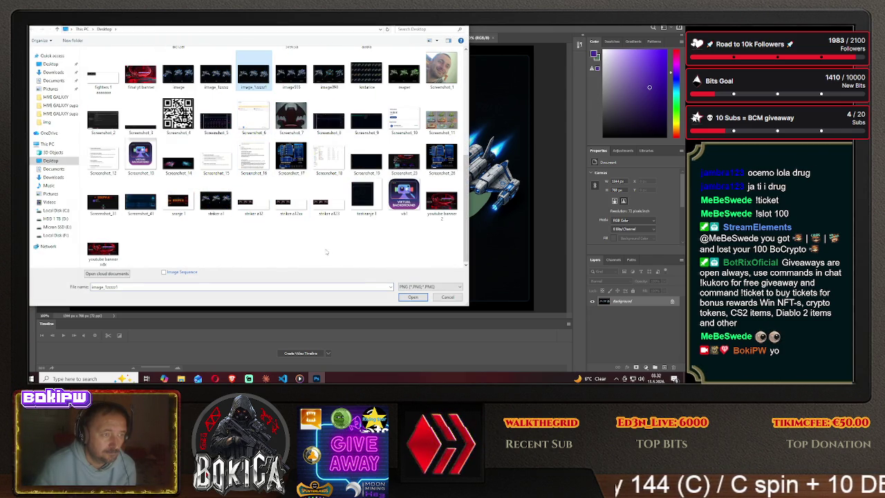
pyautogui.click(408, 297)
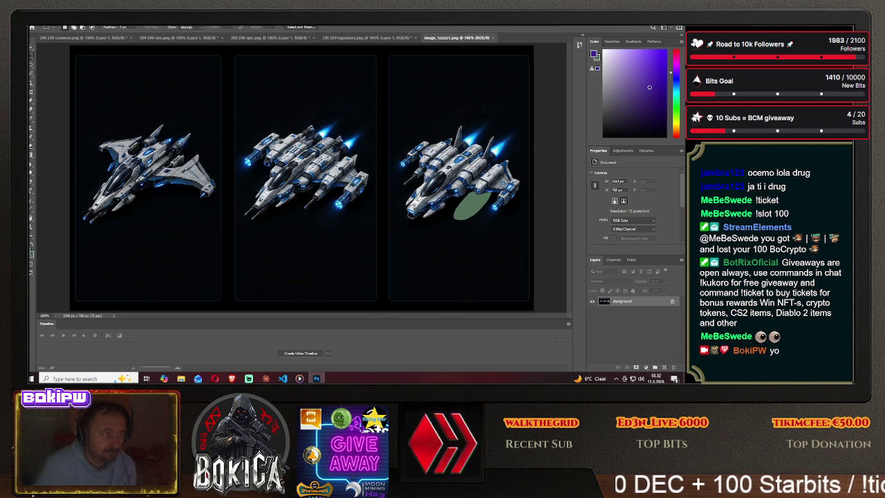
# - Open the original image_1zzzz with the I, II, II numerals as well
pyautogui.click(34, 27)
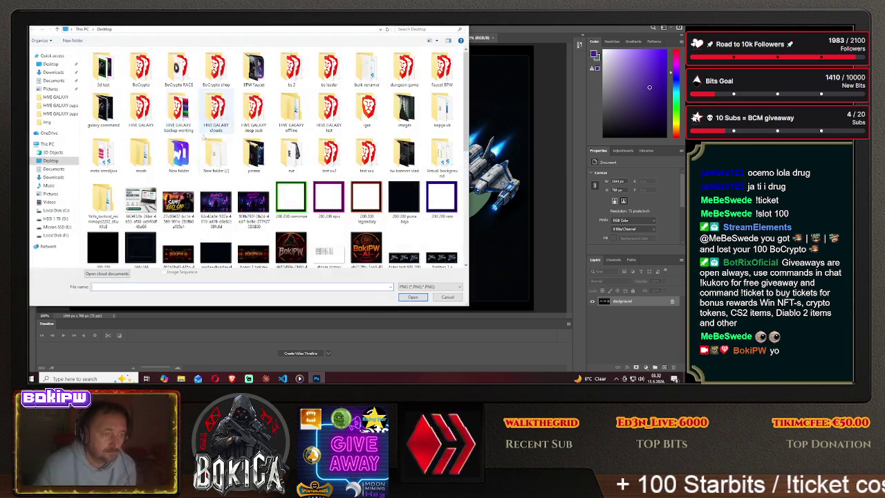
pyautogui.scroll(-5, 291, 197)
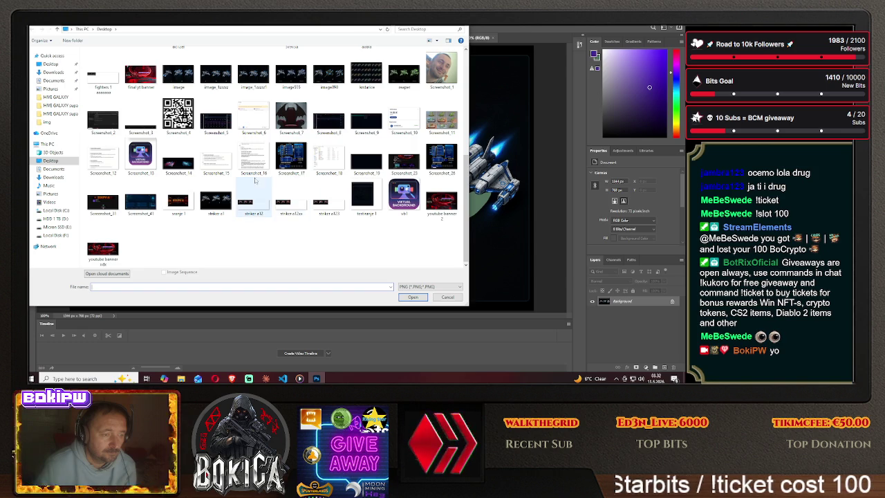
pyautogui.click(216, 73)
pyautogui.click(401, 297)
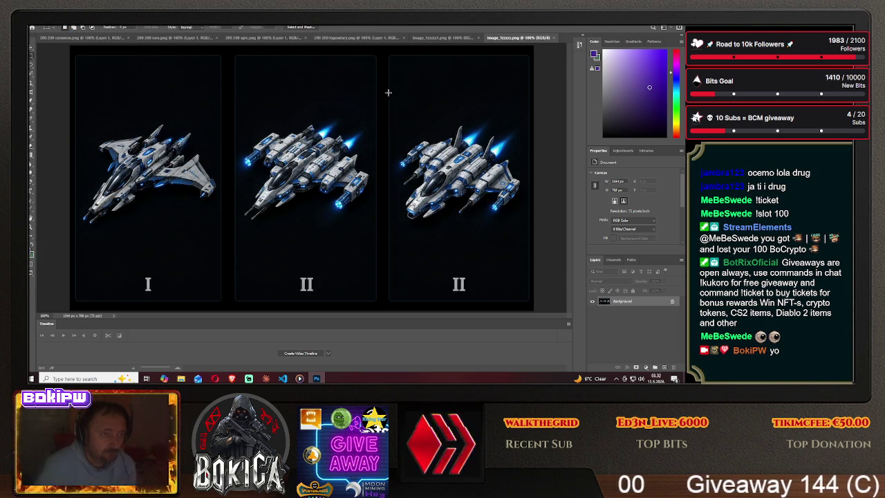
# - Flip between the green-patch and numbered ship sheet tabs to compare them
pyautogui.click(446, 41)
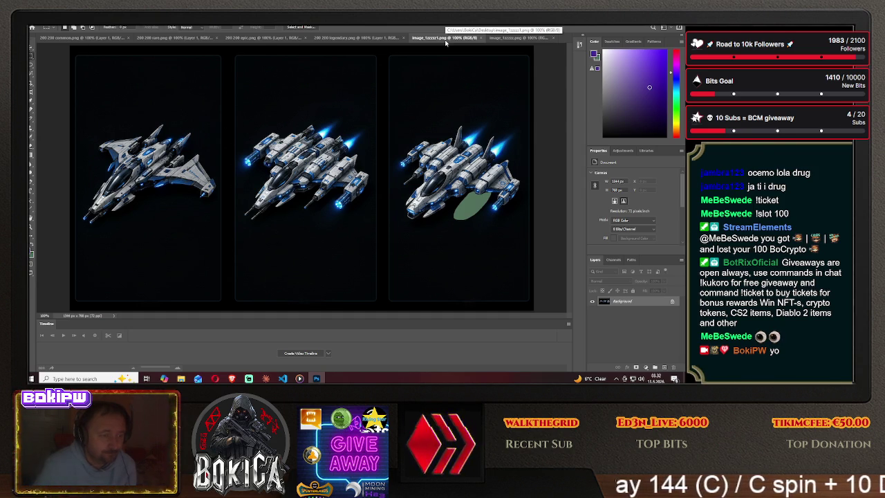
pyautogui.click(516, 38)
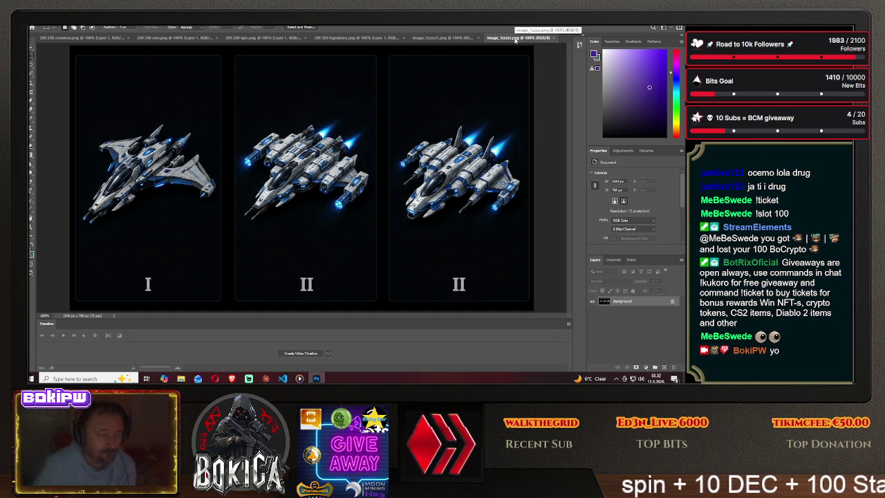
pyautogui.click(438, 38)
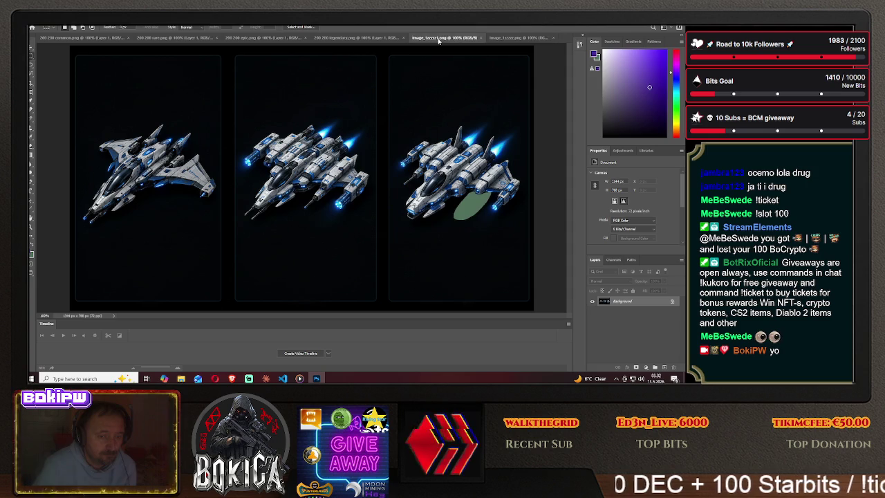
pyautogui.click(509, 40)
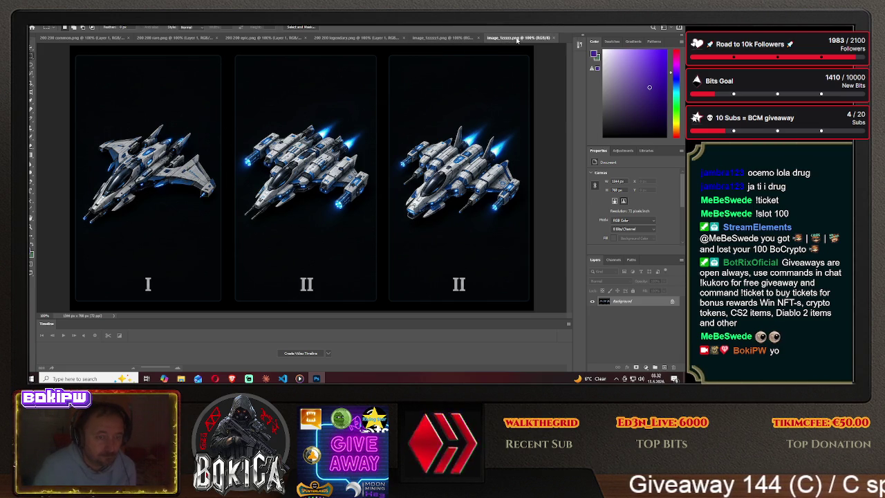
pyautogui.click(453, 42)
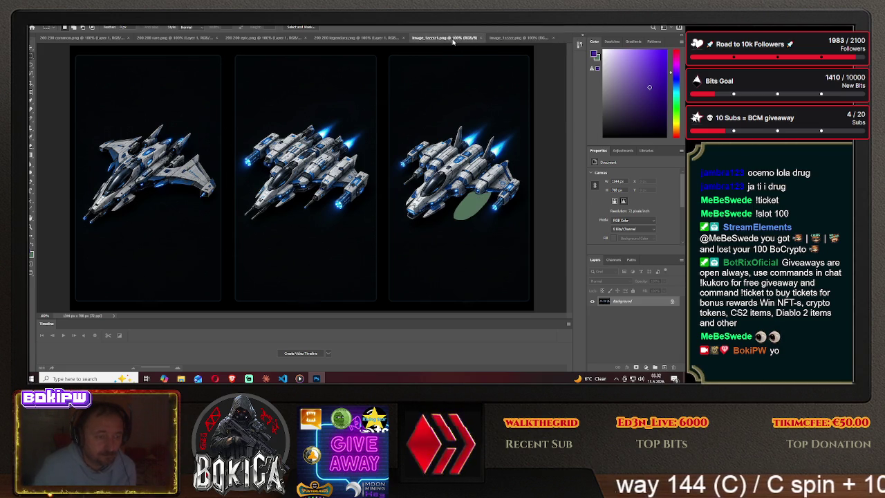
pyautogui.click(511, 40)
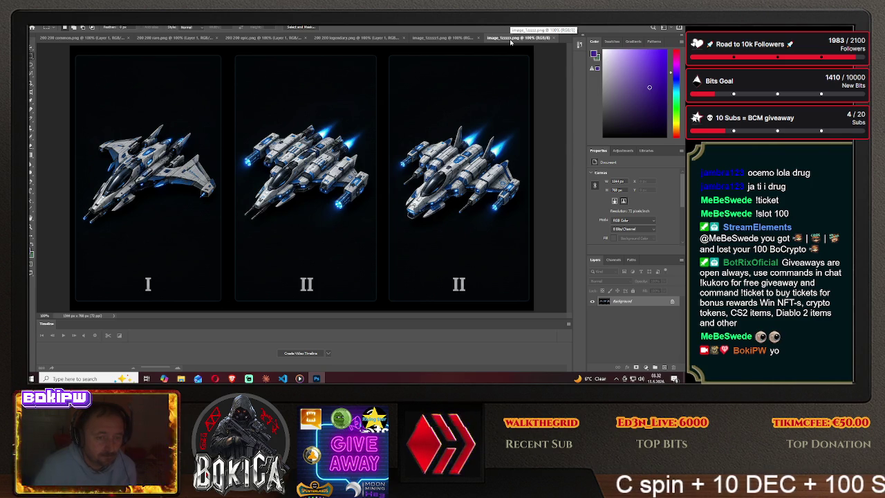
pyautogui.click(452, 40)
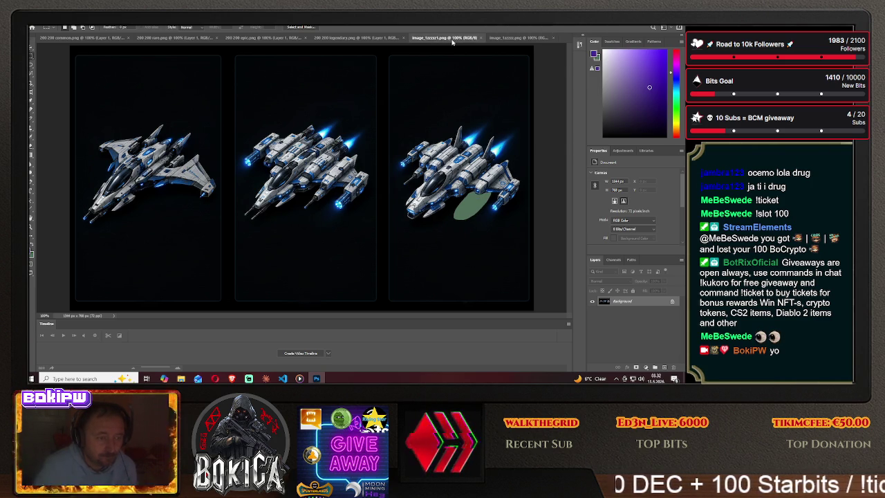
pyautogui.click(514, 40)
pyautogui.click(450, 39)
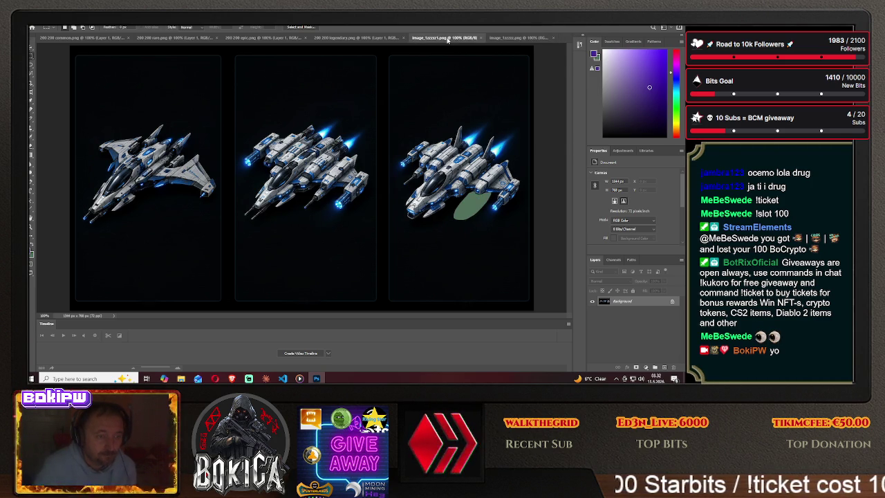
pyautogui.click(512, 39)
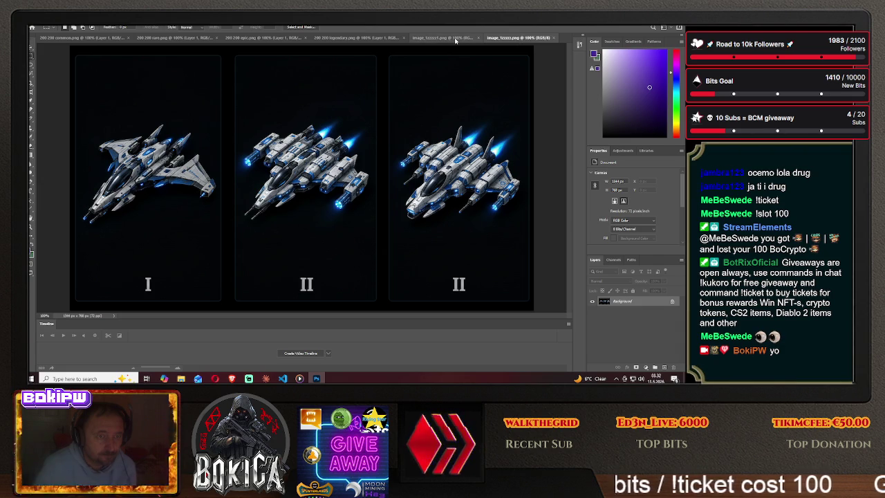
pyautogui.click(454, 39)
# - Keep comparing the two sheets, settle on the green-patch version and drag across the middle card
pyautogui.click(510, 39)
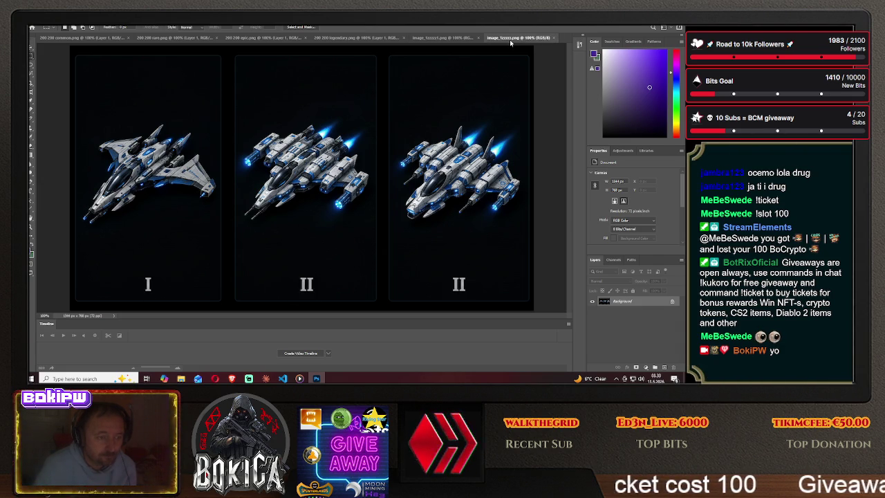
pyautogui.click(454, 41)
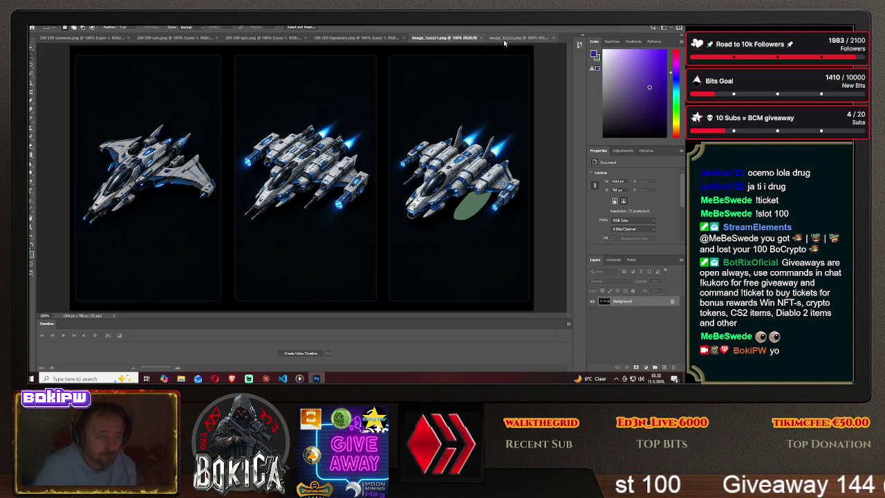
pyautogui.click(512, 39)
pyautogui.click(453, 41)
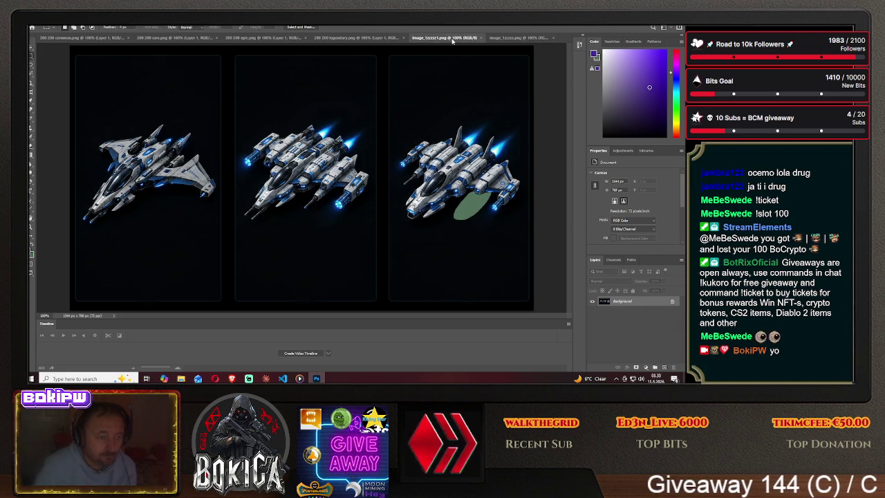
pyautogui.click(512, 40)
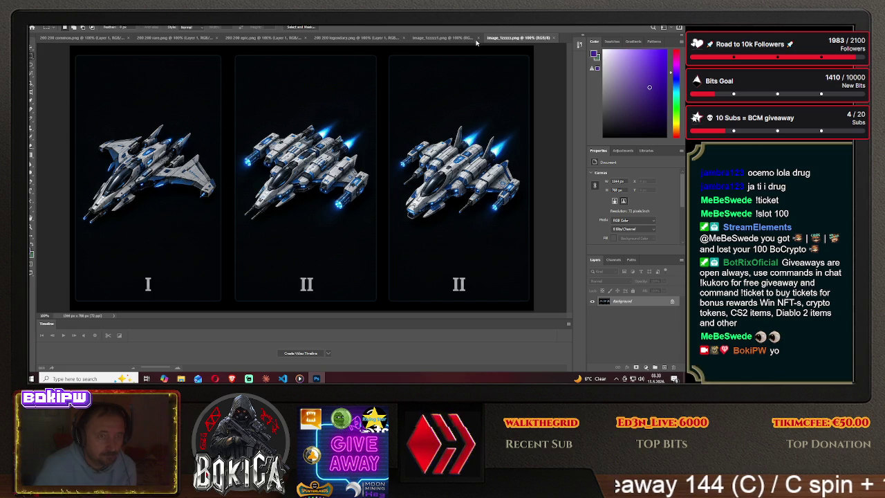
pyautogui.click(455, 41)
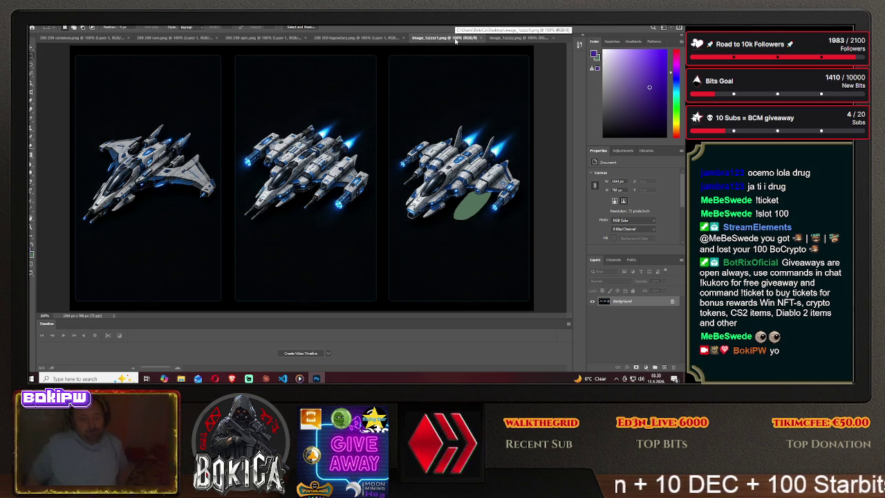
pyautogui.click(515, 38)
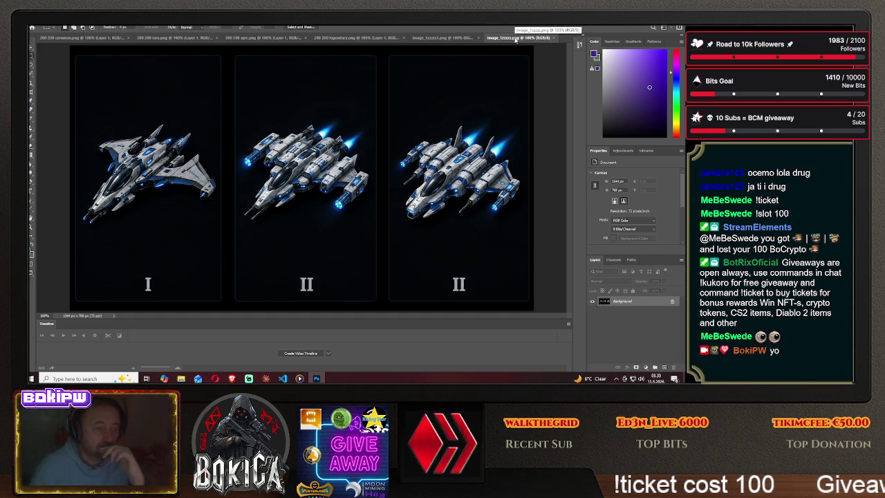
pyautogui.click(446, 38)
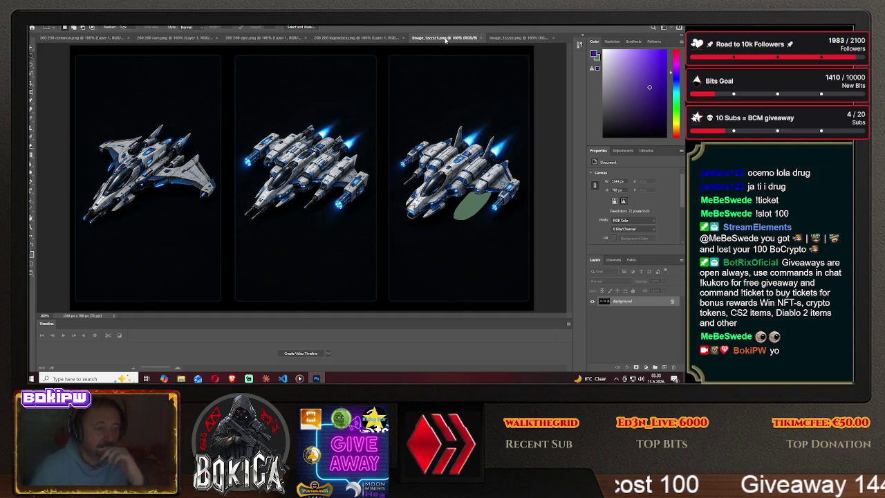
pyautogui.click(516, 38)
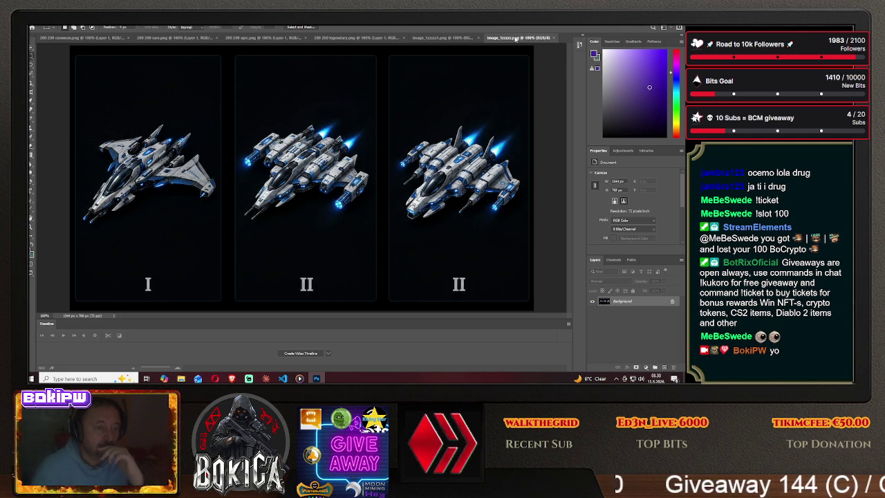
pyautogui.click(444, 39)
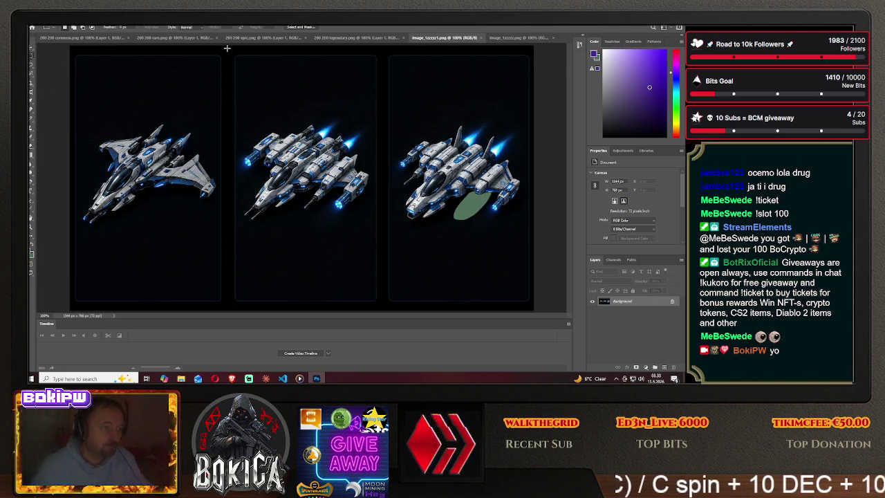
pyautogui.moveTo(227, 49); pyautogui.dragTo(379, 303)
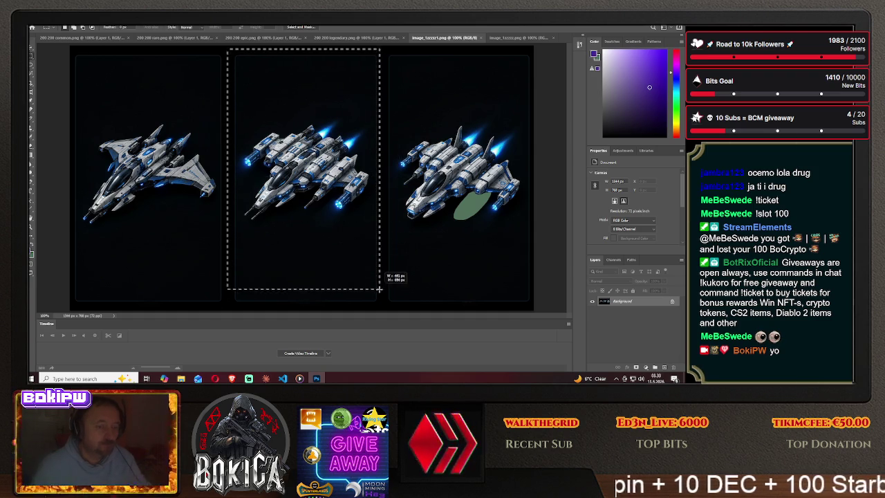
# - Copy the unnumbered middle ship card and paste it as a new layer in image_1zzzzz.png
pyautogui.moveTo(379, 303); pyautogui.dragTo(384, 304)
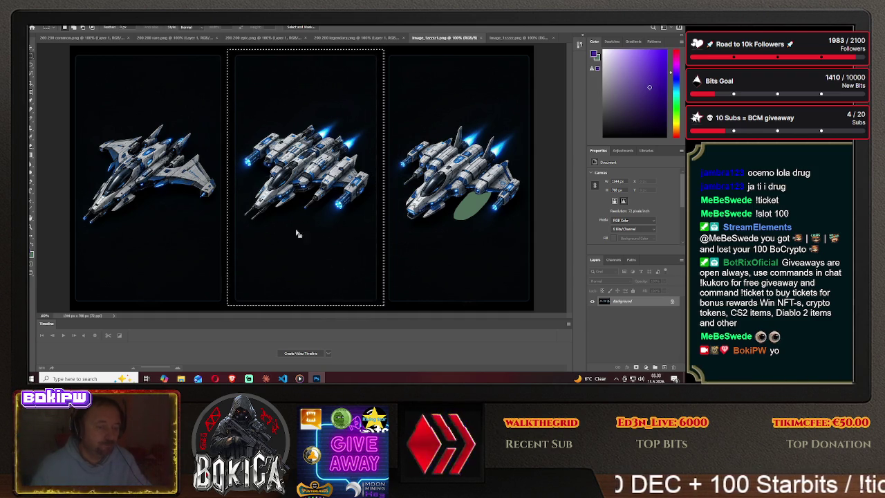
pyautogui.press('v')
pyautogui.moveTo(299, 90); pyautogui.dragTo(505, 63)
pyautogui.click(510, 38)
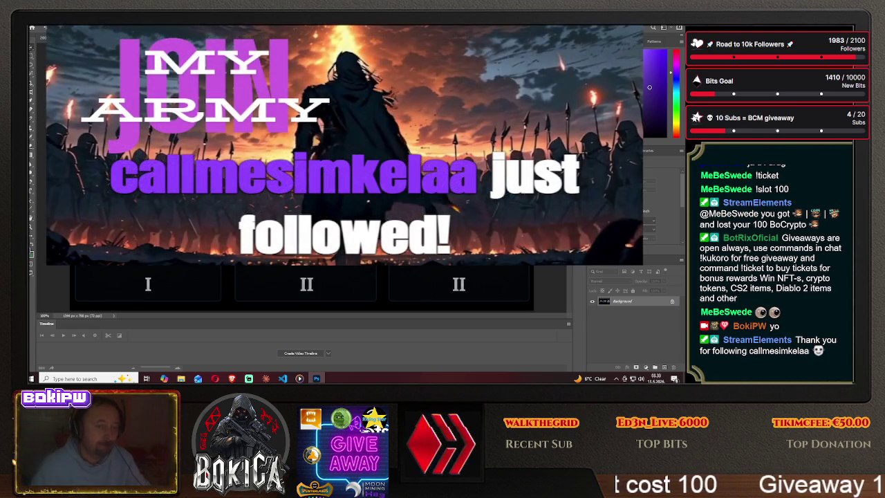
pyautogui.hotkey('ctrl', 'x')
pyautogui.hotkey('ctrl', 'v')
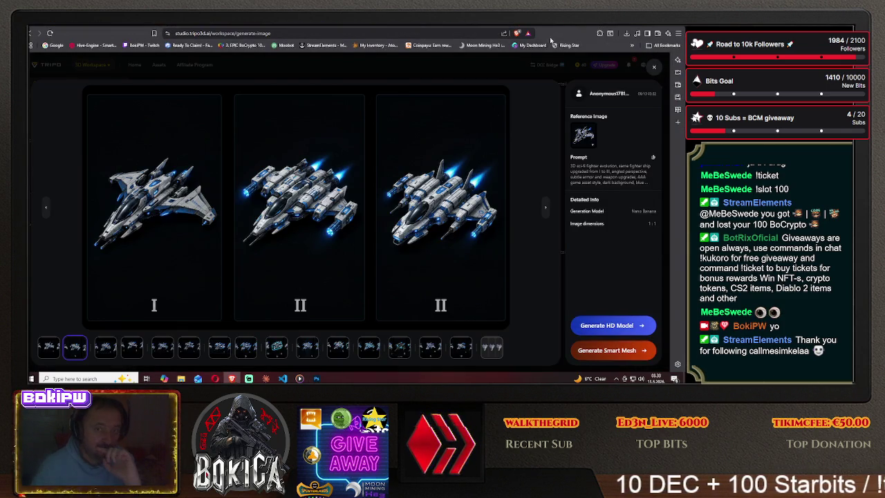
# - Check the Twitch stream, review the Tripo ship images, then return to Photoshop
pyautogui.click(306, 26)
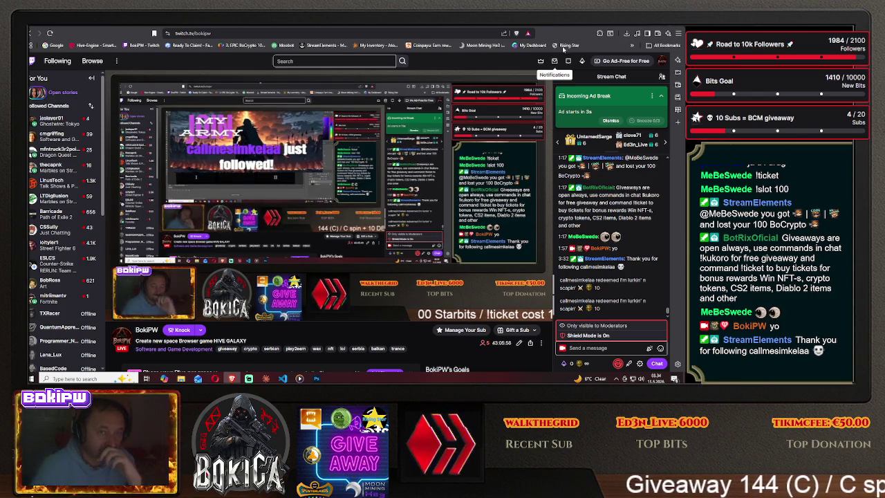
pyautogui.moveTo(598, 27)
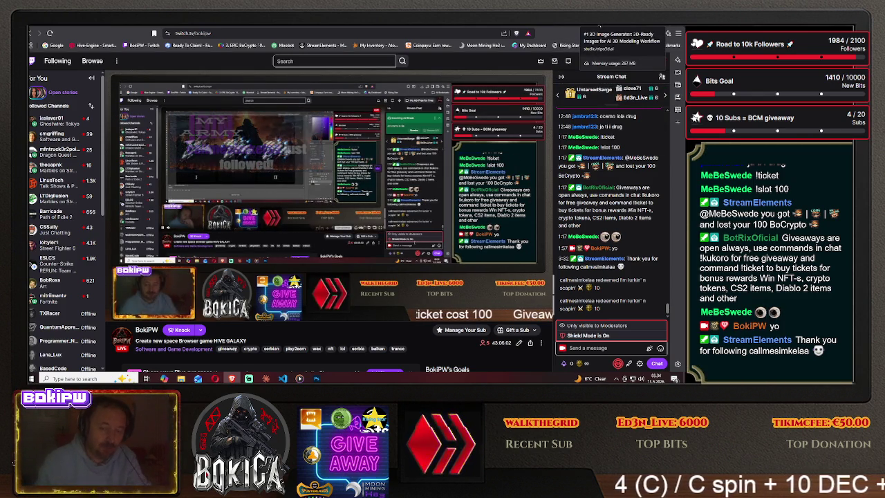
pyautogui.click(599, 27)
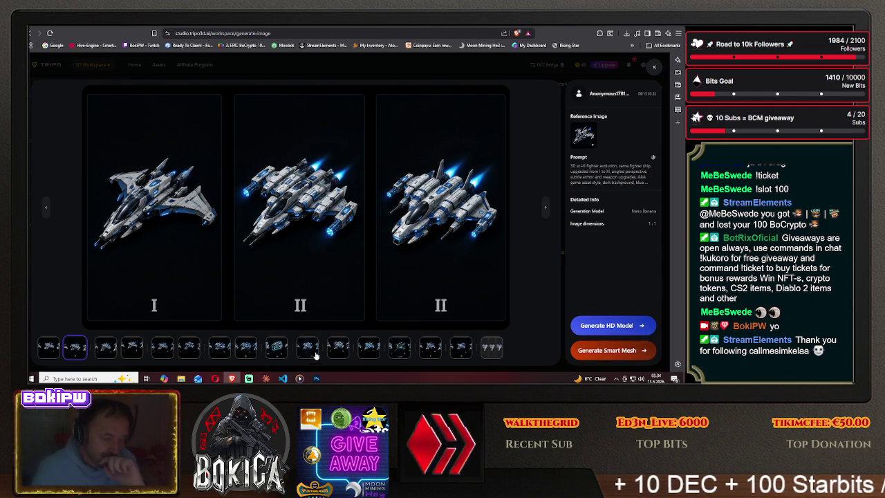
pyautogui.click(316, 378)
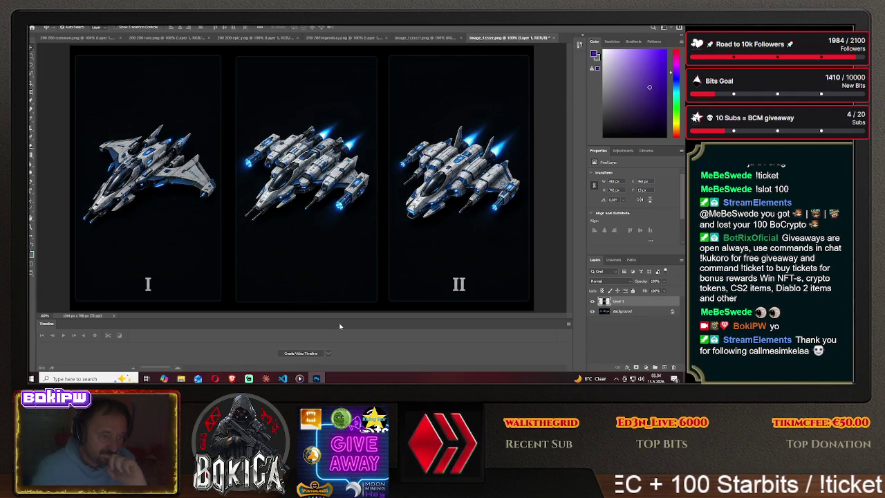
# - With the Rectangular Marquee active, compare image_1zzzzz.png and image_1zzzzz1.png, ending on the green-patch image
pyautogui.click(419, 38)
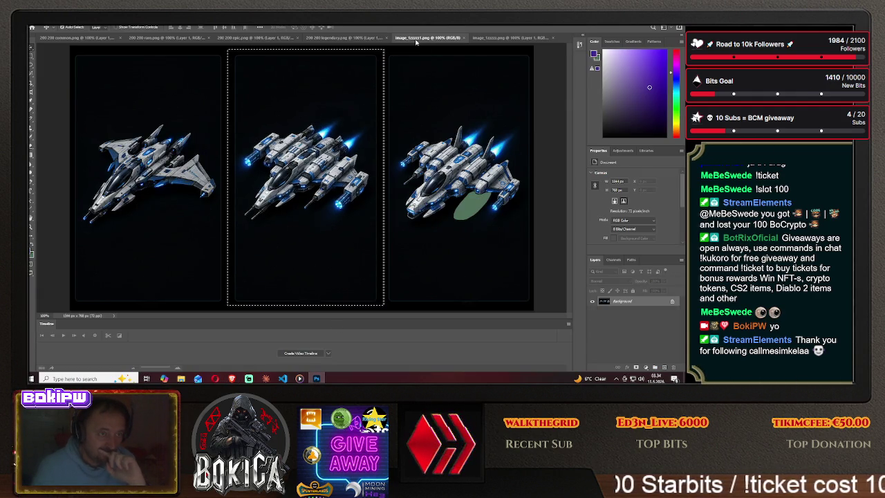
pyautogui.press('m')
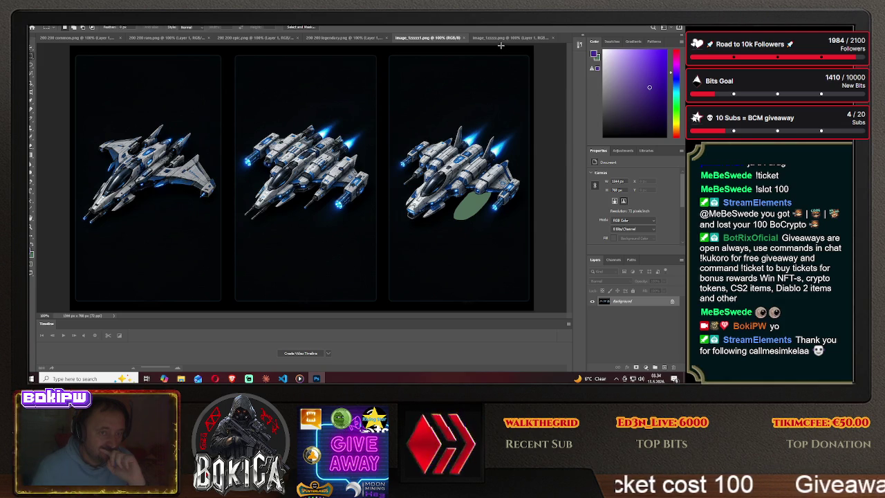
pyautogui.click(504, 38)
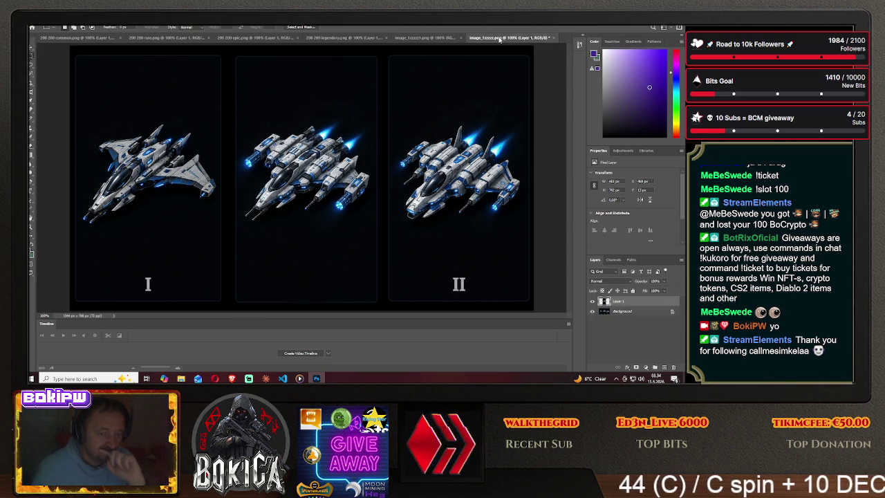
pyautogui.click(431, 38)
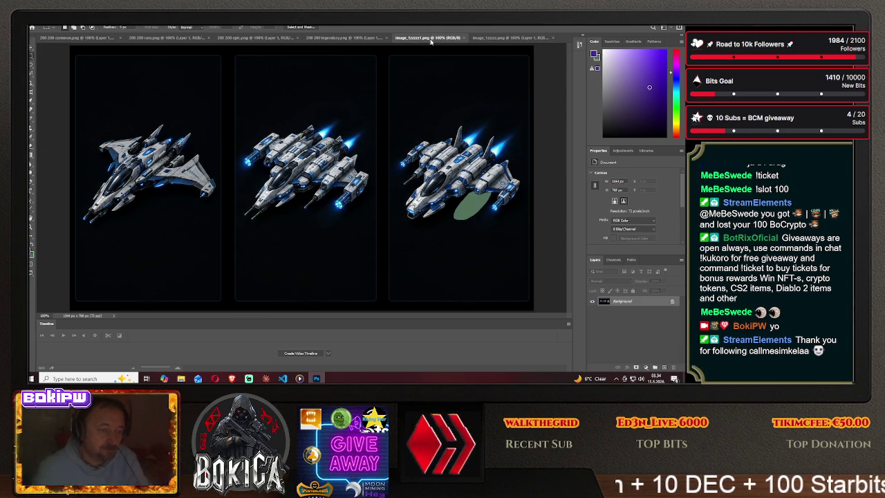
pyautogui.click(500, 38)
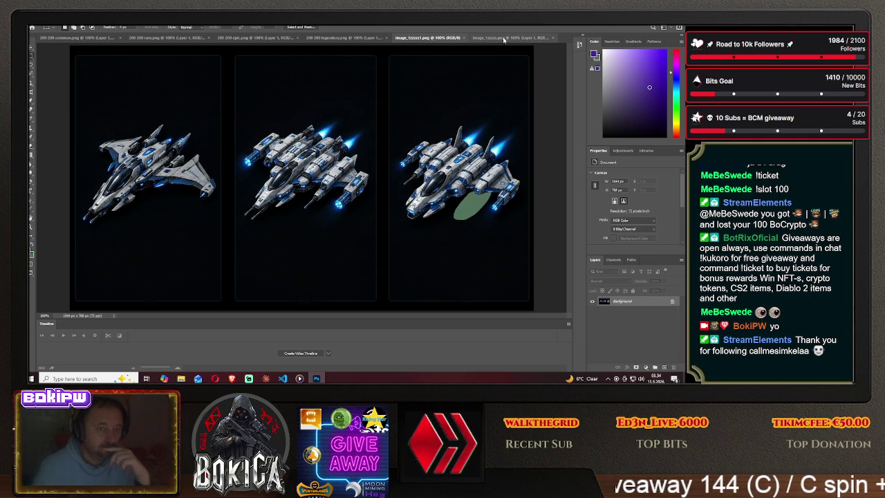
pyautogui.click(433, 38)
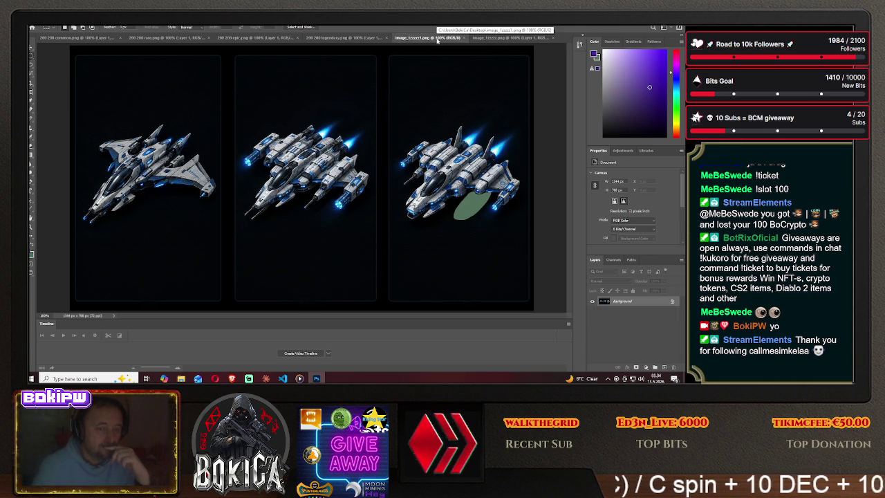
pyautogui.click(505, 39)
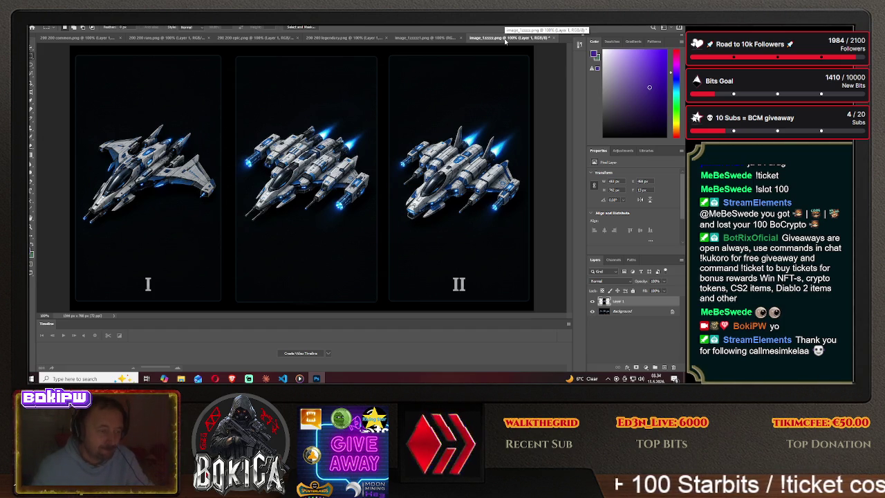
pyautogui.hotkey('ctrl', 'shift', 'Tab')
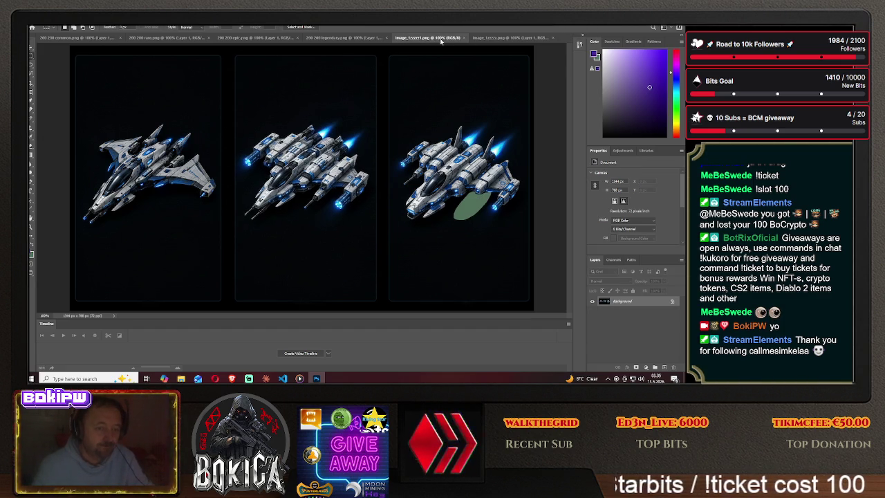
pyautogui.click(510, 38)
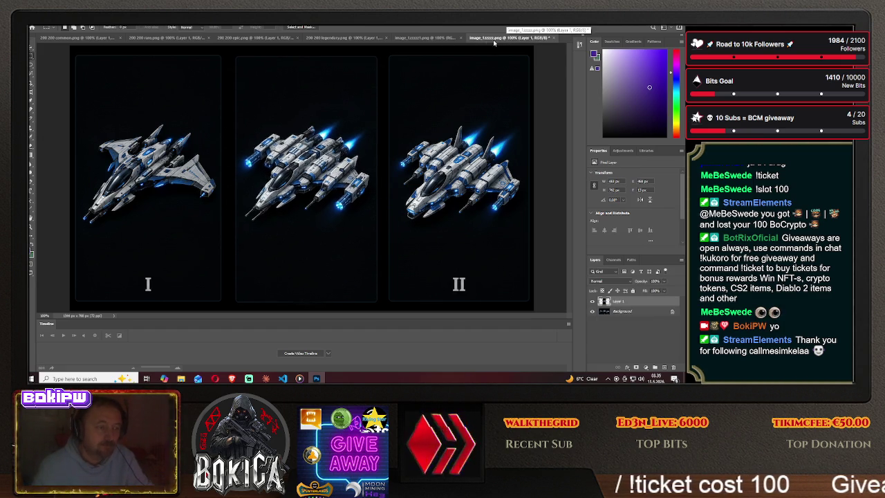
pyautogui.click(425, 40)
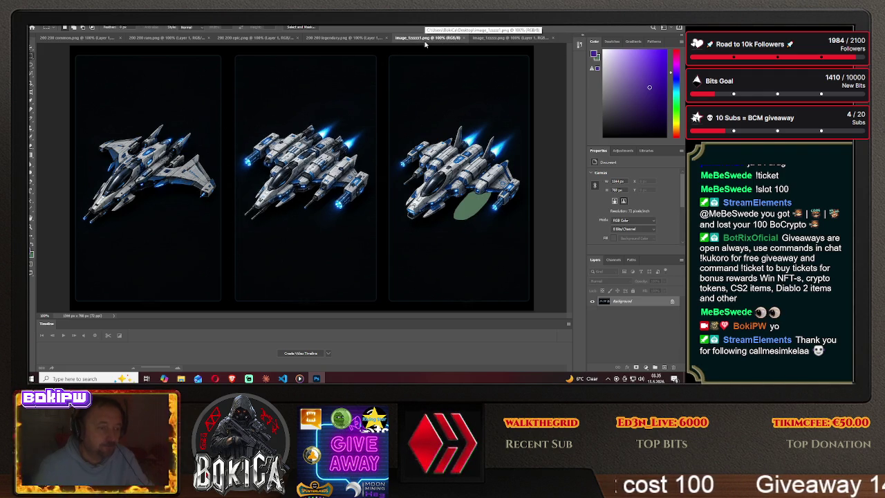
pyautogui.click(505, 39)
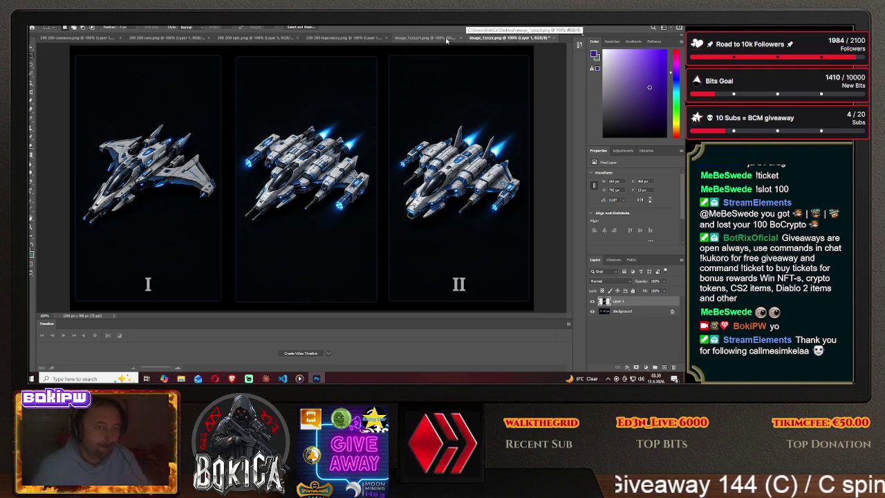
pyautogui.click(426, 39)
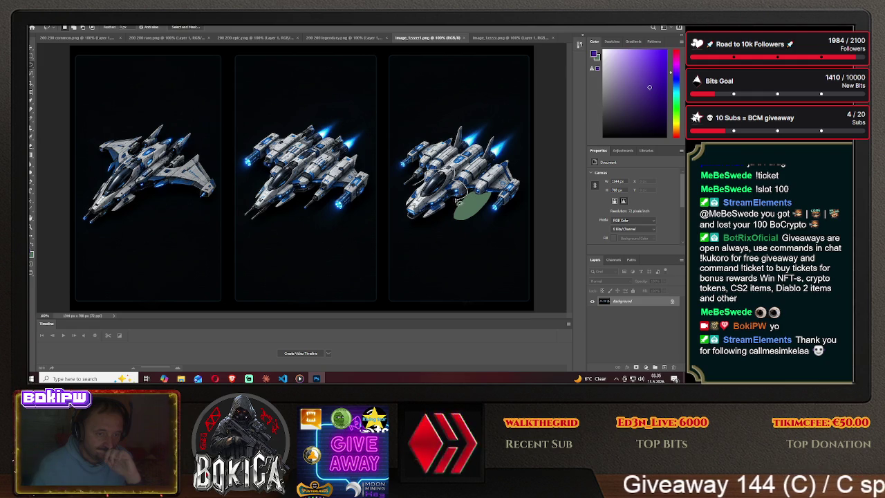
# - Lasso the third ship's lower-left section and move it onto the first ship's lower-left
pyautogui.moveTo(453, 205)
pyautogui.mouseDown()
pyautogui.moveTo(398, 203)
pyautogui.moveTo(415, 182)
pyautogui.moveTo(122, 185)
pyautogui.mouseUp()
pyautogui.click(32, 48)
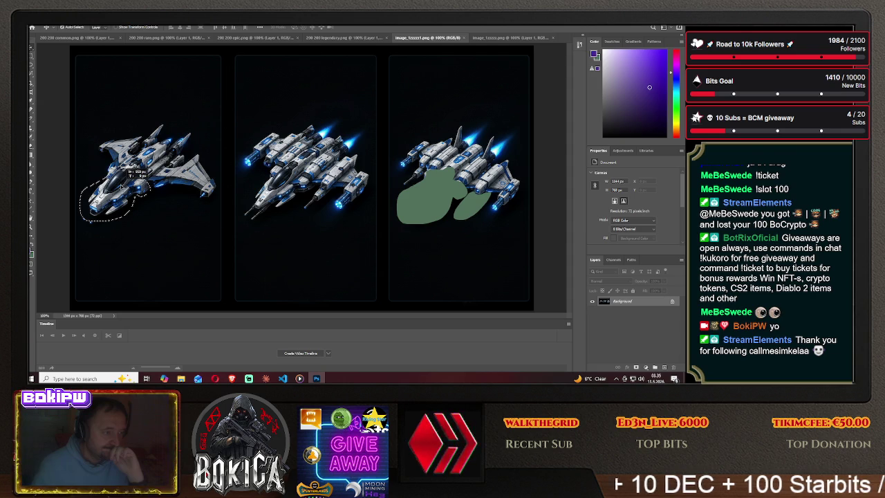
pyautogui.moveTo(122, 186); pyautogui.dragTo(121, 190)
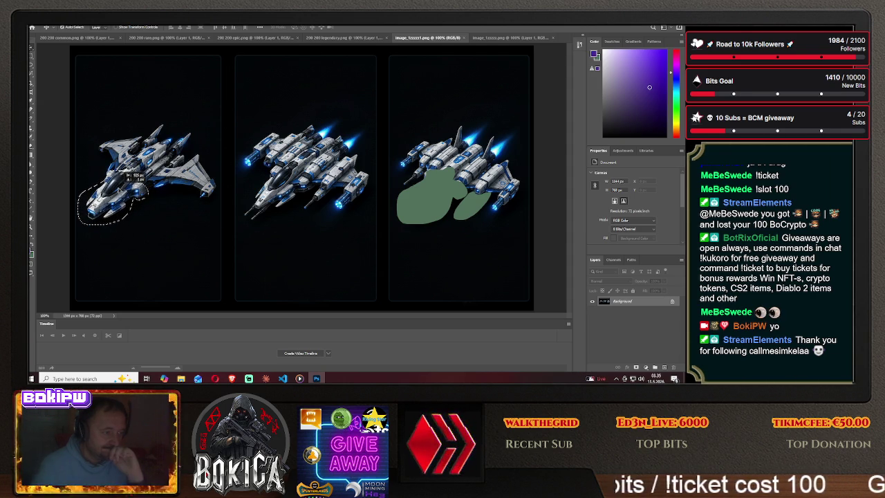
pyautogui.press('l')
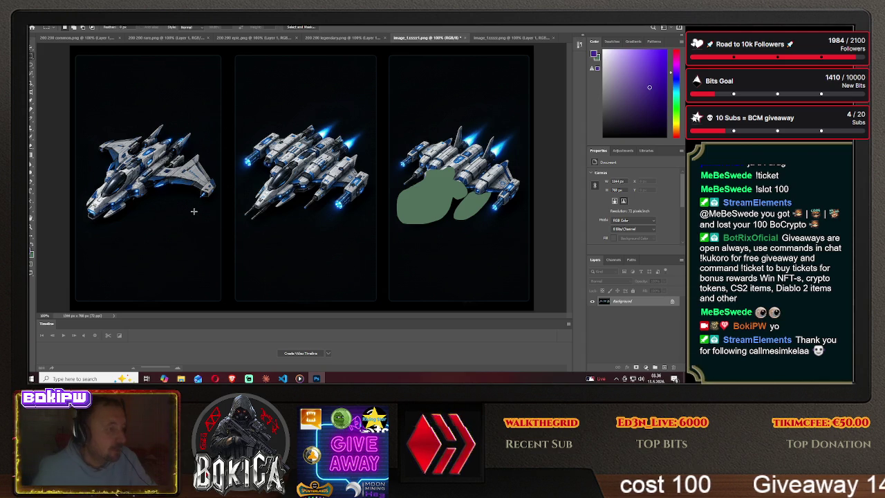
pyautogui.click(38, 27)
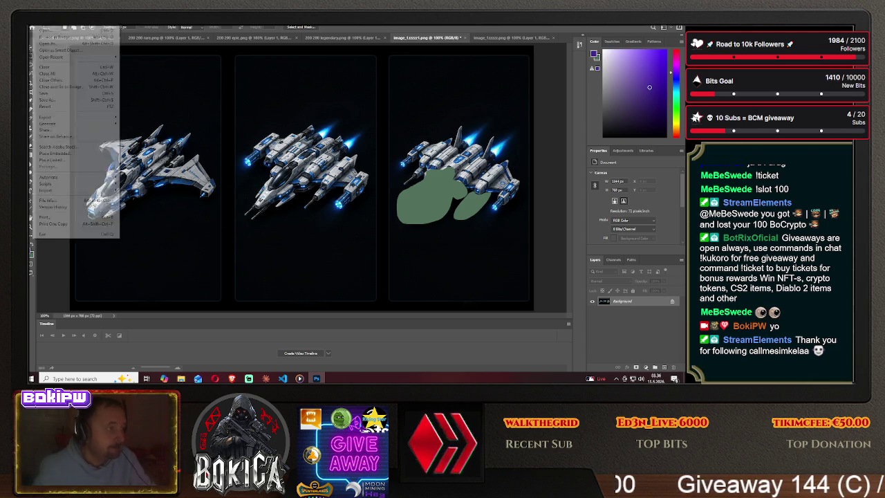
# - Save the green-patch ship sheet as a new PNG copy on the Desktop
pyautogui.click(49, 100)
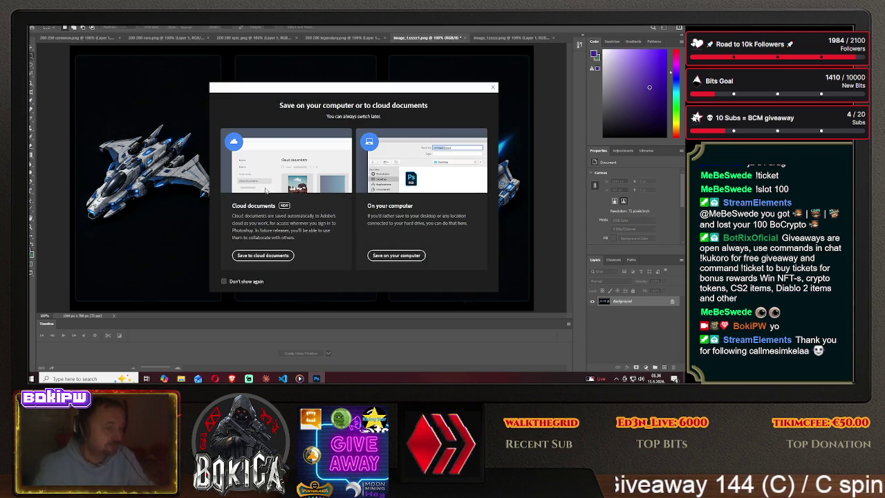
pyautogui.click(393, 255)
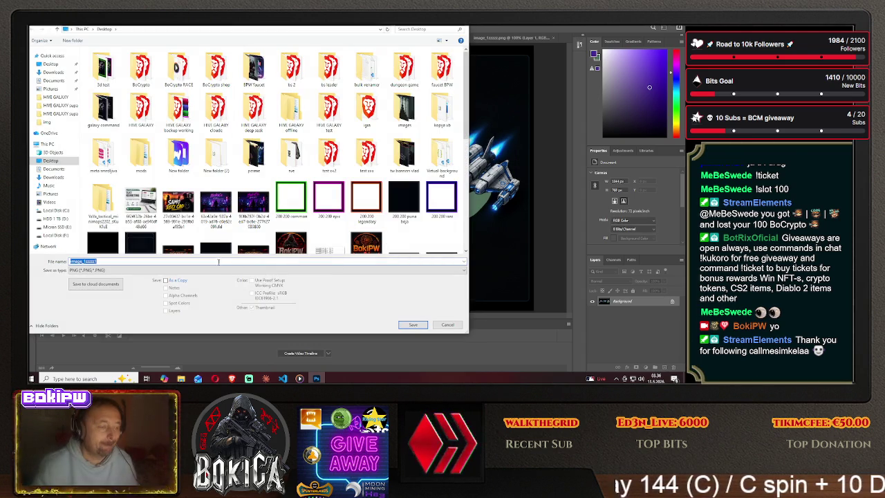
pyautogui.click(186, 261)
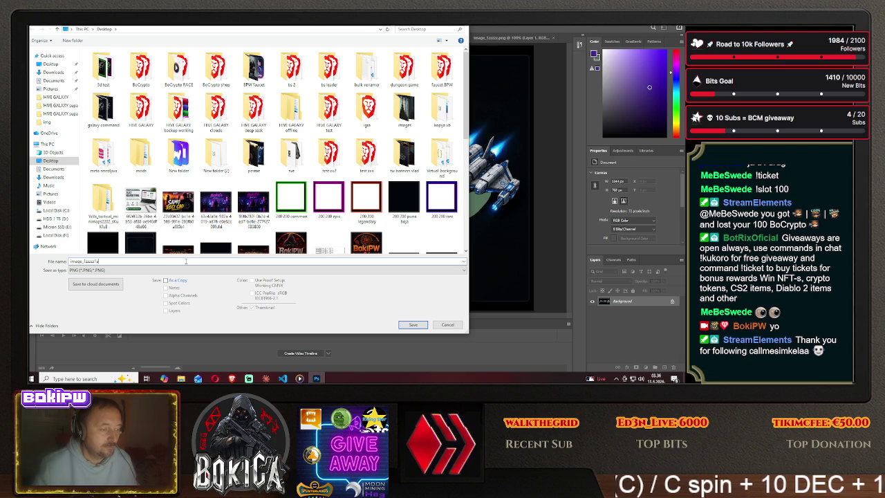
pyautogui.click(412, 325)
pyautogui.click(400, 119)
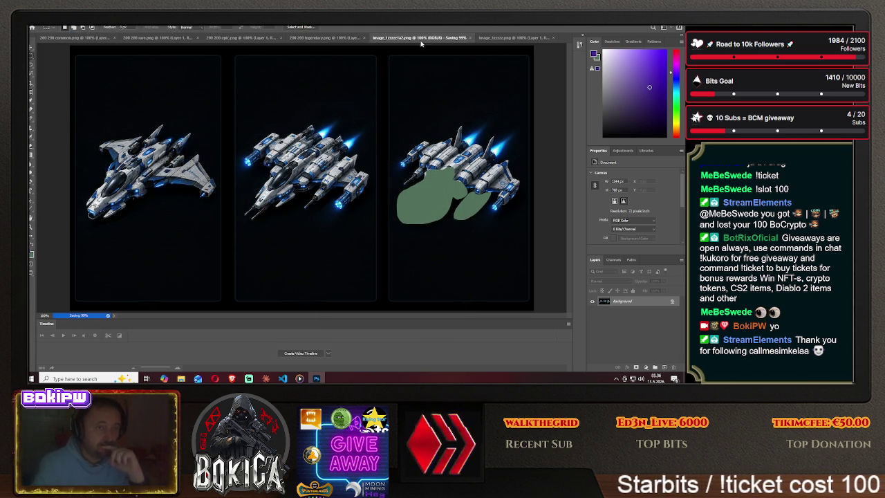
# - Close the saved green-patch document, acknowledging the close-after-save notice
pyautogui.click(475, 37)
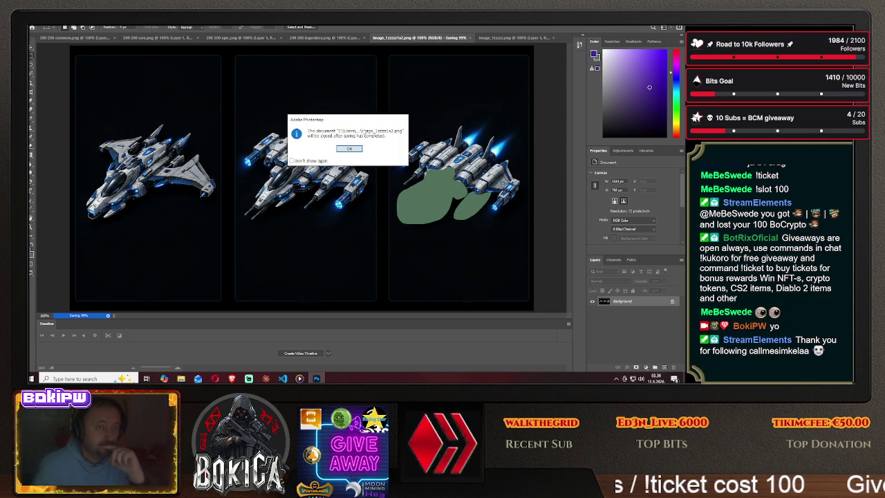
pyautogui.click(350, 149)
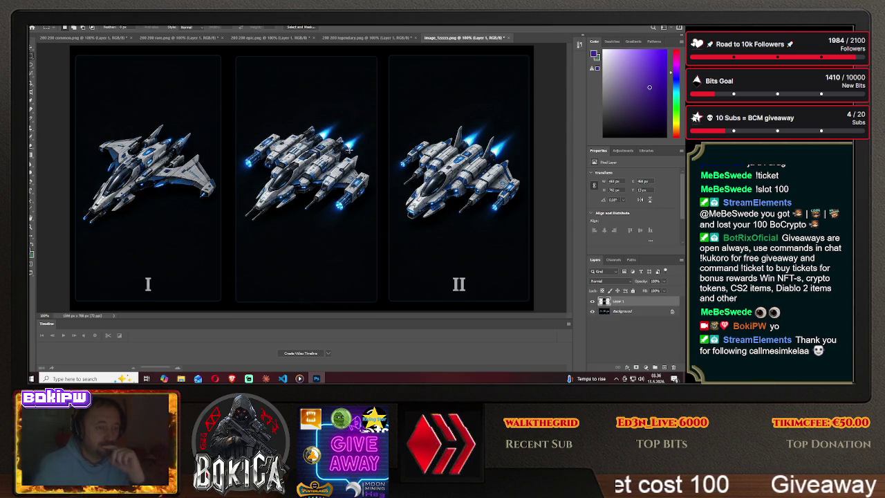
pyautogui.click(40, 25)
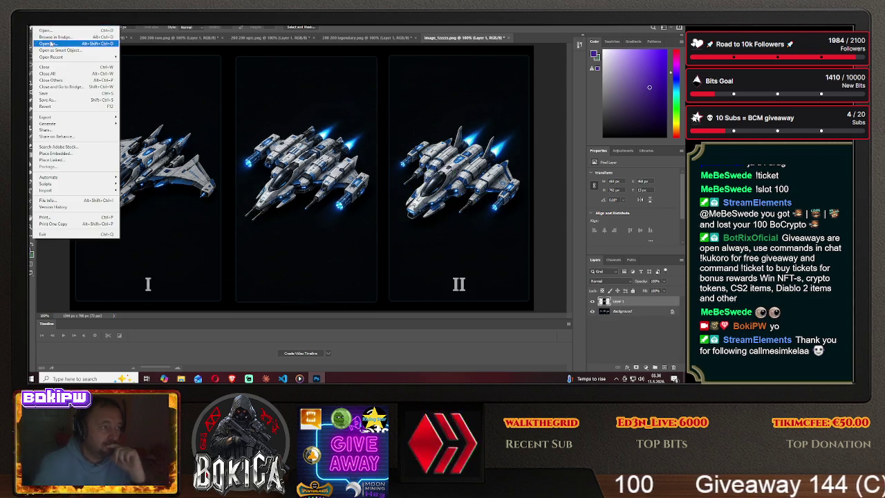
# - Reopen the saved image_1zzzz1a2 PNG from the Desktop in its own document tab
pyautogui.scroll(-10, 263, 233)
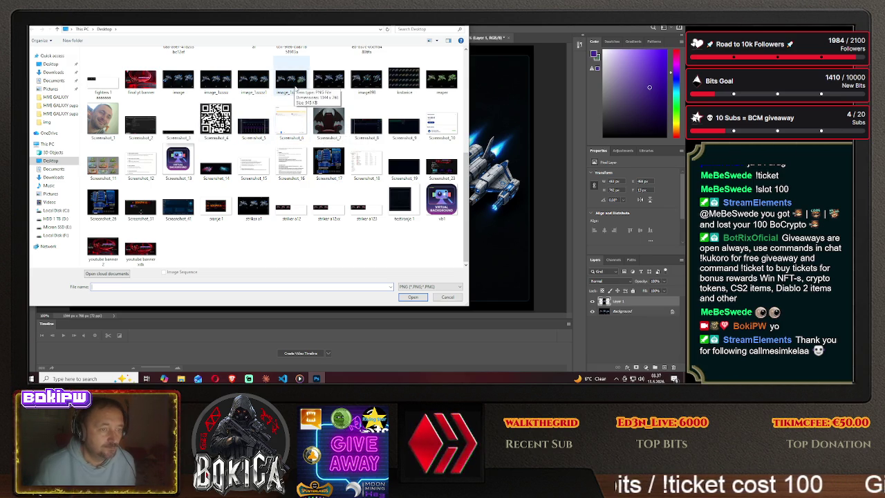
pyautogui.click(296, 89)
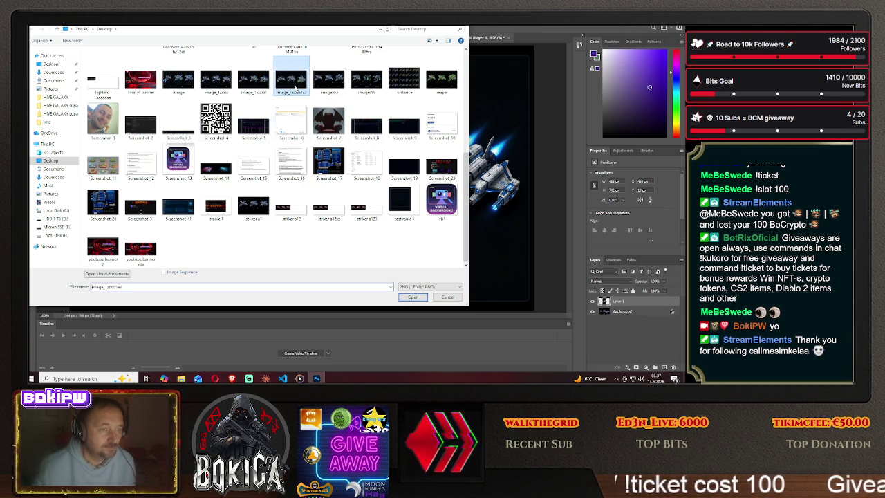
pyautogui.click(443, 299)
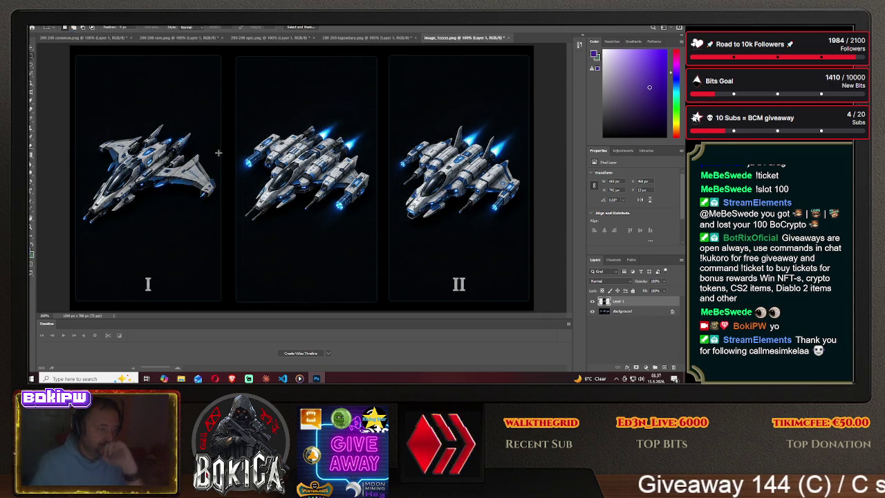
pyautogui.click(52, 27)
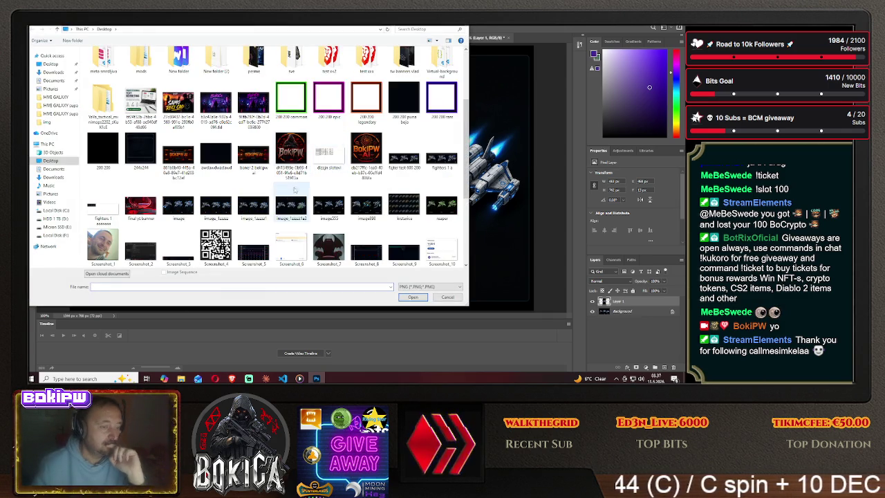
pyautogui.click(291, 206)
pyautogui.click(413, 297)
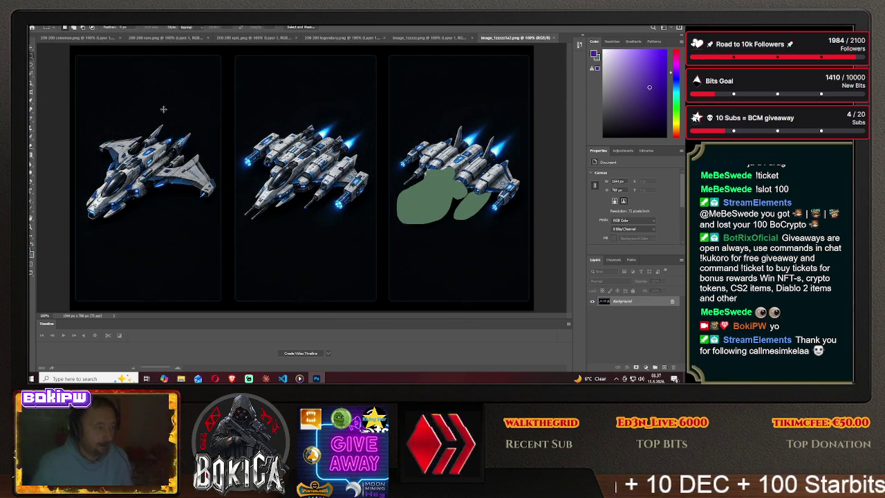
pyautogui.moveTo(68, 45); pyautogui.dragTo(227, 316)
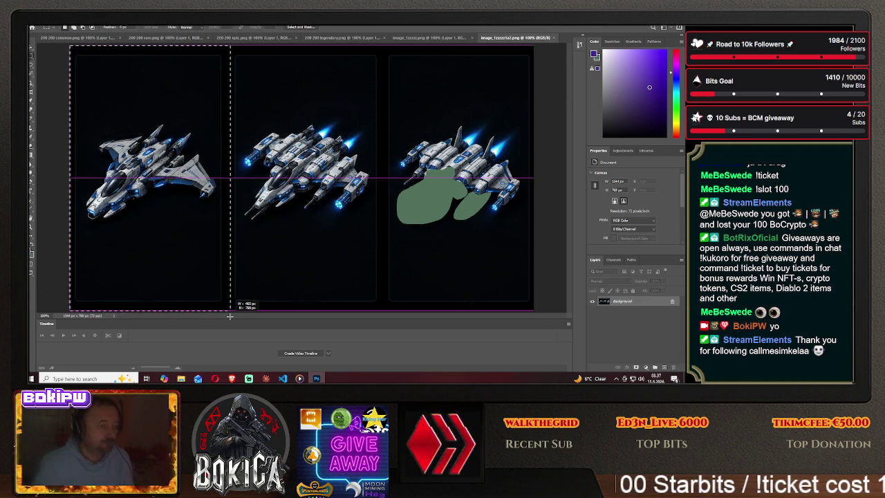
# - Drag the clean first panel into the main ship image and align it over the left card's I numeral
pyautogui.press('v')
pyautogui.moveTo(150, 119)
pyautogui.mouseDown()
pyautogui.moveTo(430, 40)
pyautogui.moveTo(143, 166)
pyautogui.moveTo(151, 135)
pyautogui.moveTo(149, 144)
pyautogui.mouseUp()
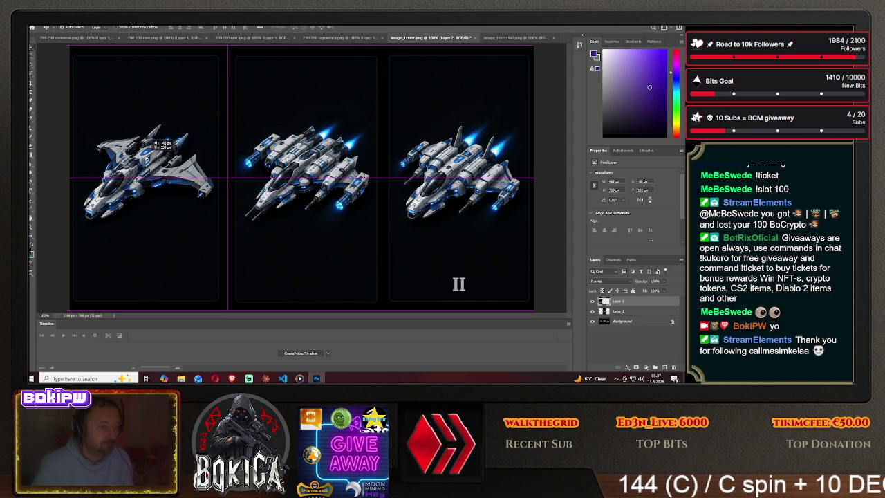
pyautogui.moveTo(152, 143); pyautogui.dragTo(153, 143)
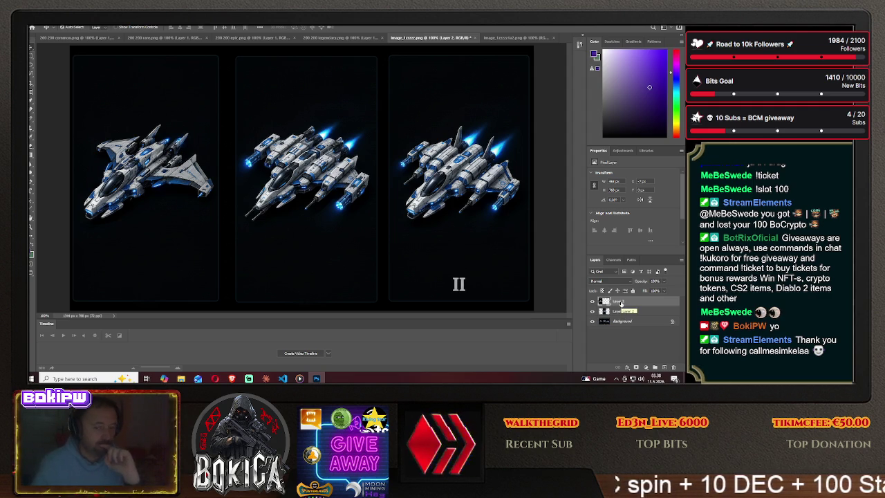
pyautogui.click(505, 39)
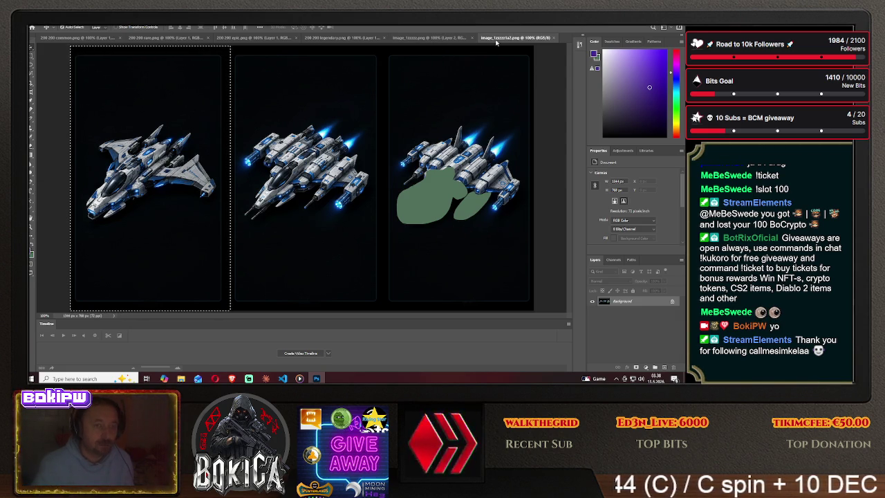
# - Clear the selection in the reopened green-blob copy
pyautogui.click(442, 39)
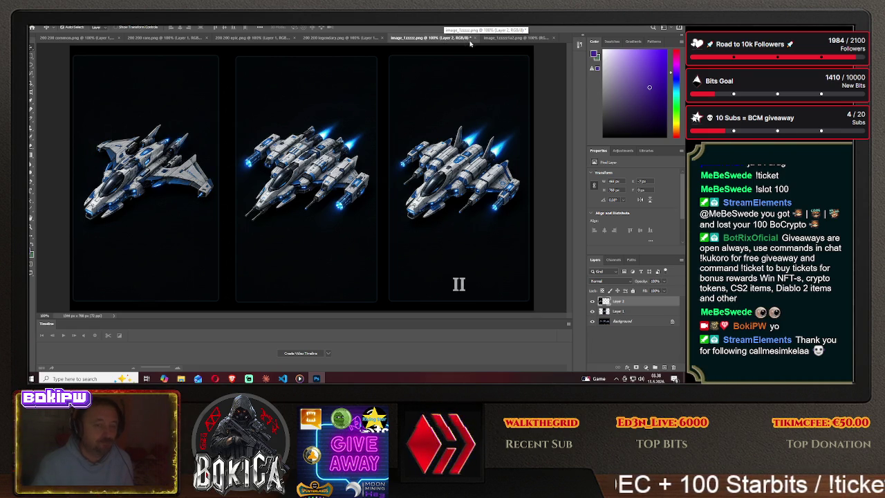
pyautogui.click(508, 39)
pyautogui.press('m')
pyautogui.click(305, 120)
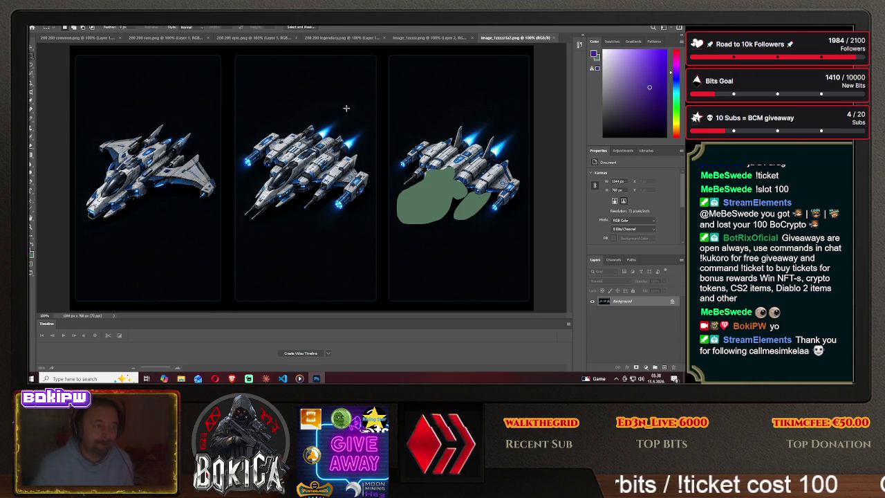
# - On the main three-ship image, try the Clone Stamp, then go back to the Rectangular Marquee
pyautogui.click(434, 39)
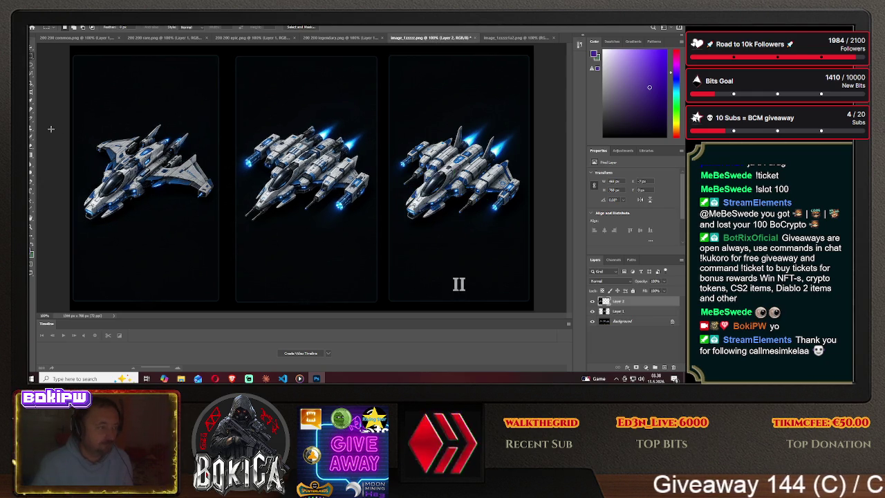
pyautogui.click(30, 132)
pyautogui.keyDown('alt'); pyautogui.click(445, 262); pyautogui.keyUp('alt')
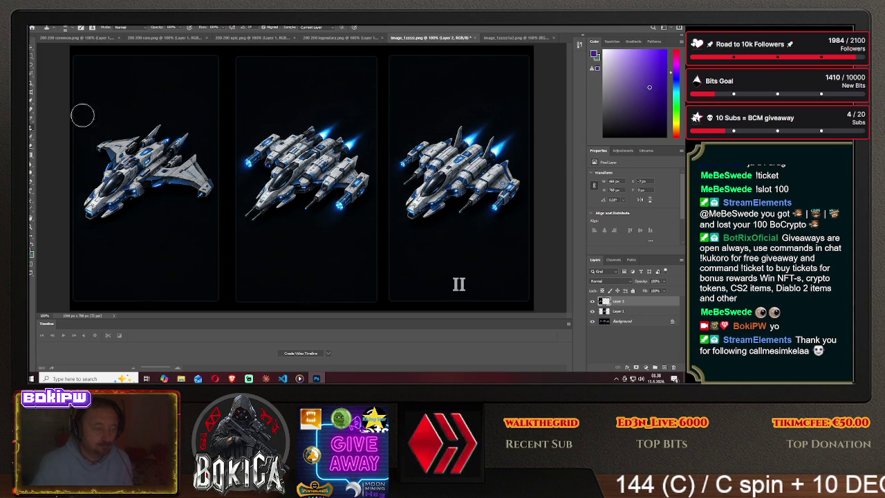
pyautogui.click(31, 56)
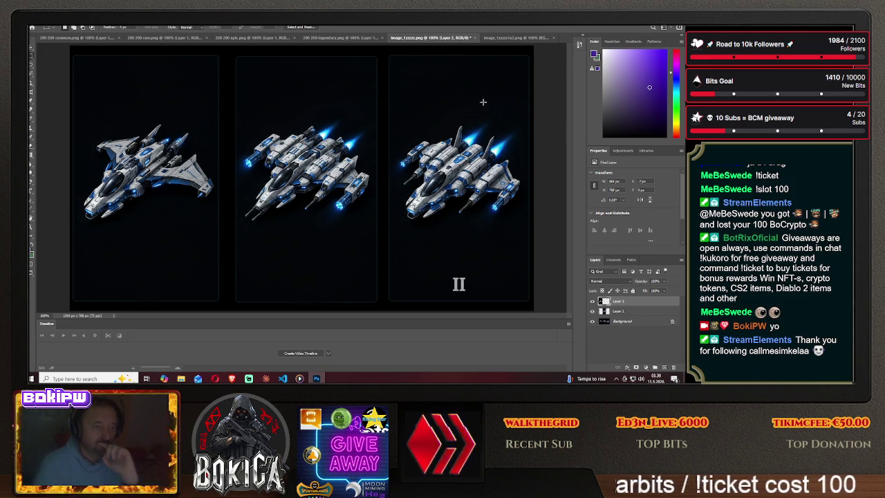
# - Nudge the left ship layer slightly to the right within its card using the Move tool
pyautogui.click(32, 47)
pyautogui.moveTo(145, 144); pyautogui.dragTo(149, 143)
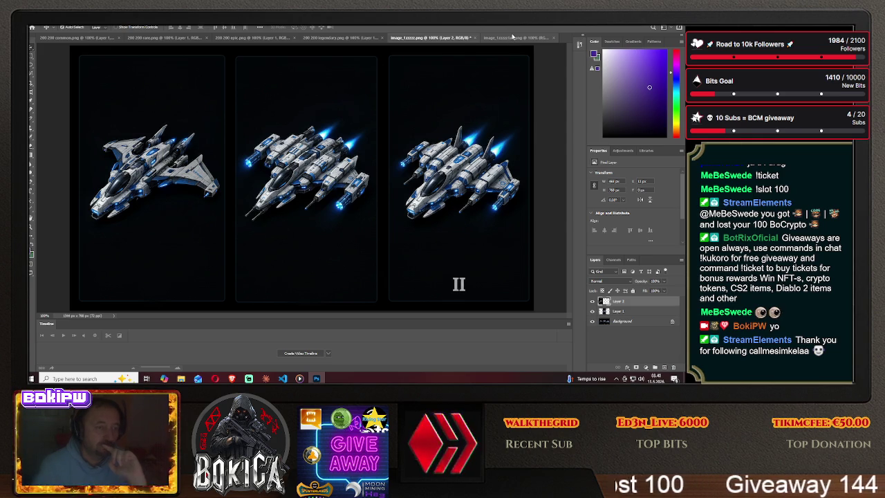
pyautogui.click(509, 37)
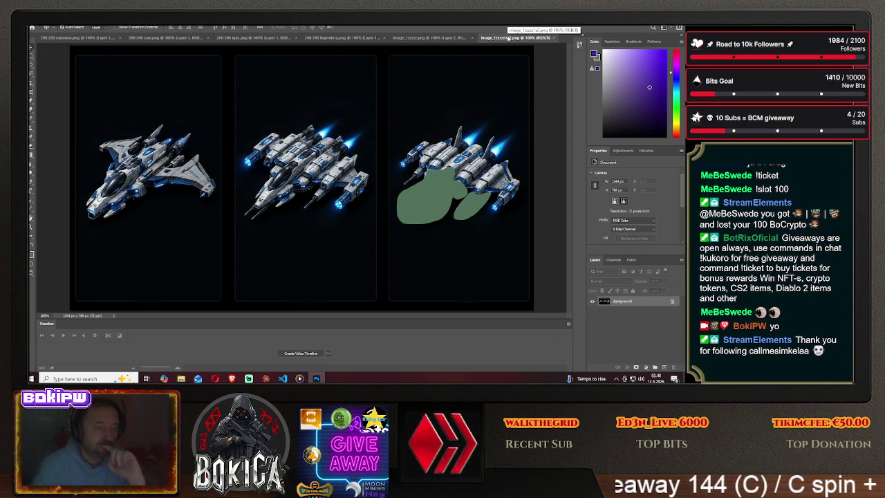
# - Unlock the main image's background and clone clean dark card area over the II numeral
pyautogui.click(445, 40)
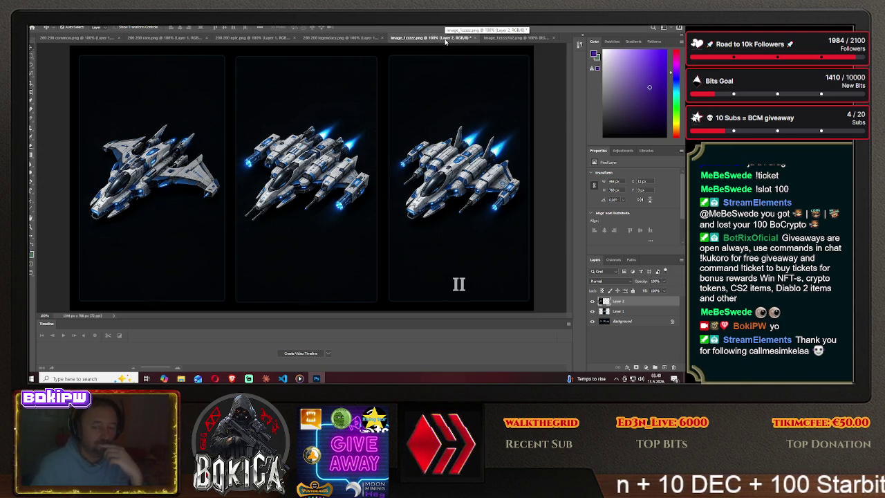
pyautogui.click(673, 323)
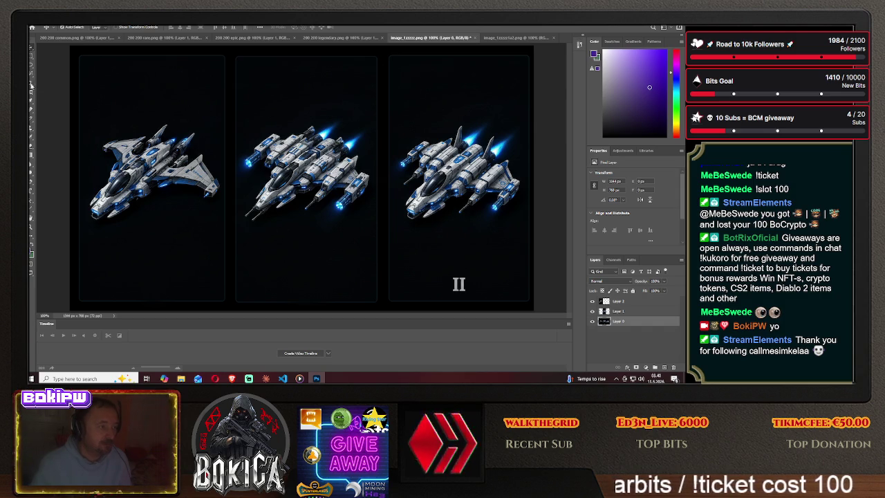
pyautogui.click(30, 133)
pyautogui.keyDown('alt'); pyautogui.click(435, 264); pyautogui.keyUp('alt')
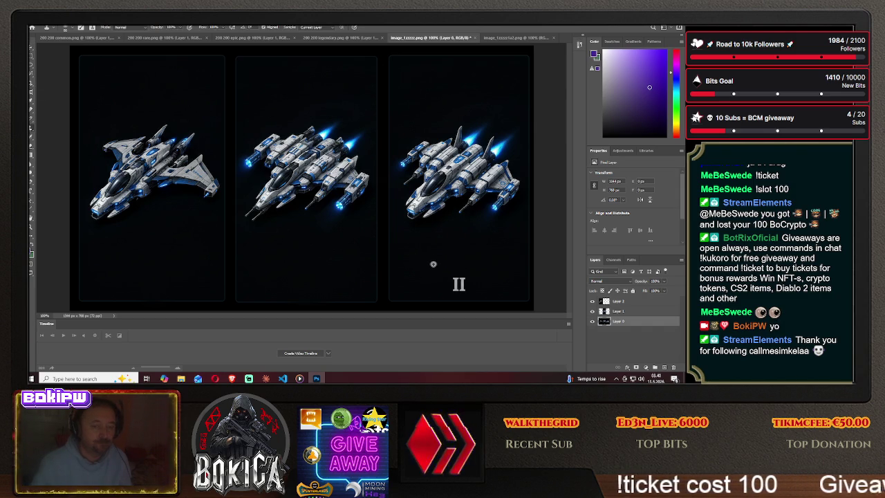
pyautogui.moveTo(459, 273); pyautogui.dragTo(479, 281)
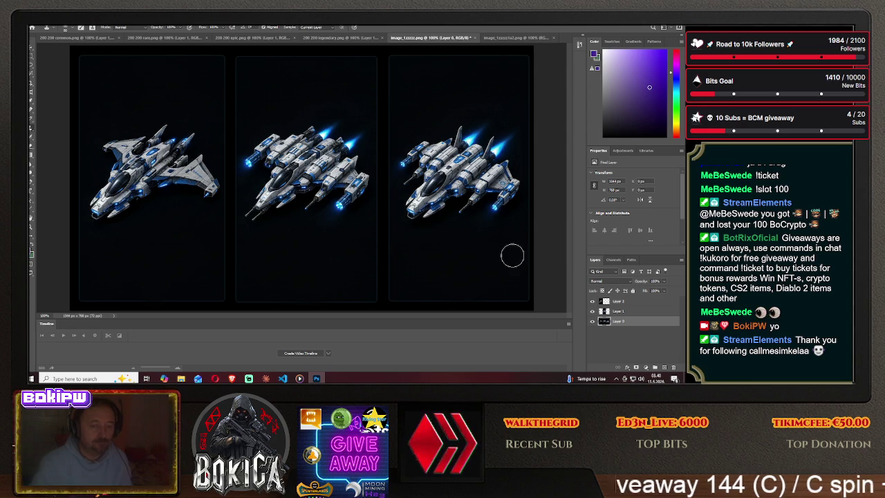
# - Relock Layer 0 and show the Adjustments panel
pyautogui.click(32, 61)
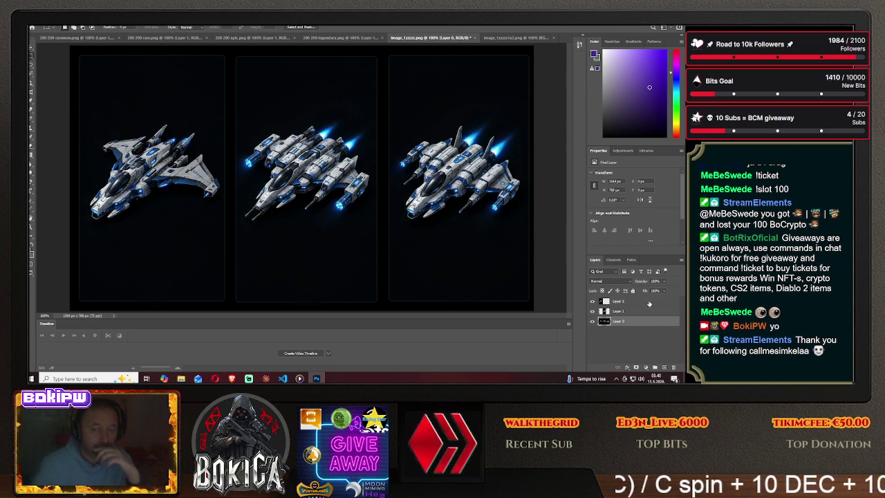
pyautogui.click(632, 291)
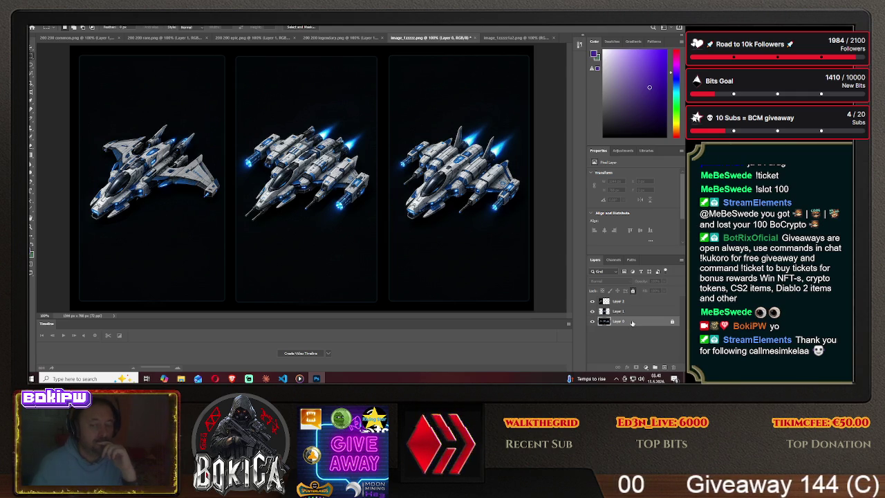
pyautogui.click(622, 150)
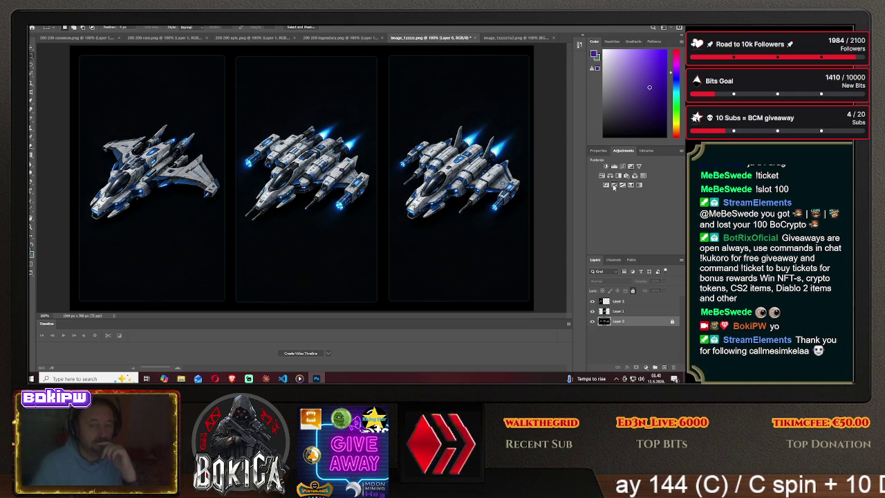
# - Add a Hue/Saturation layer to the ship image and preview a green hue, keeping the original blue
pyautogui.click(602, 176)
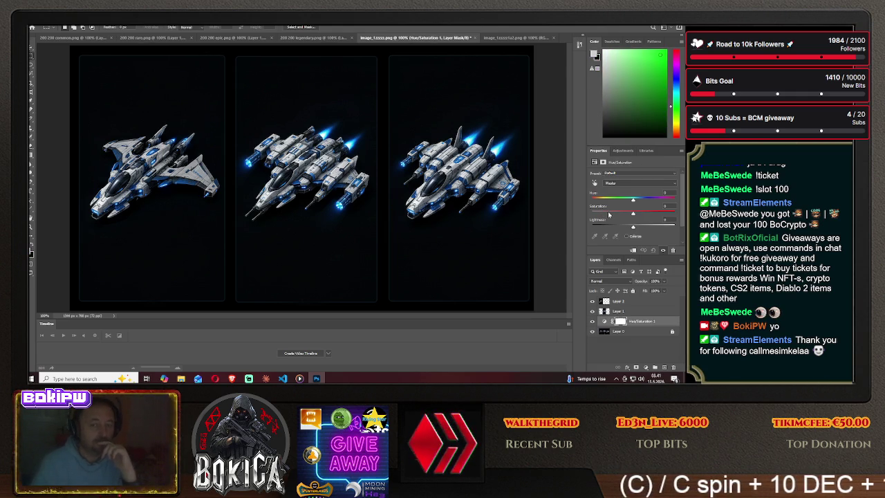
pyautogui.moveTo(632, 200); pyautogui.dragTo(612, 204)
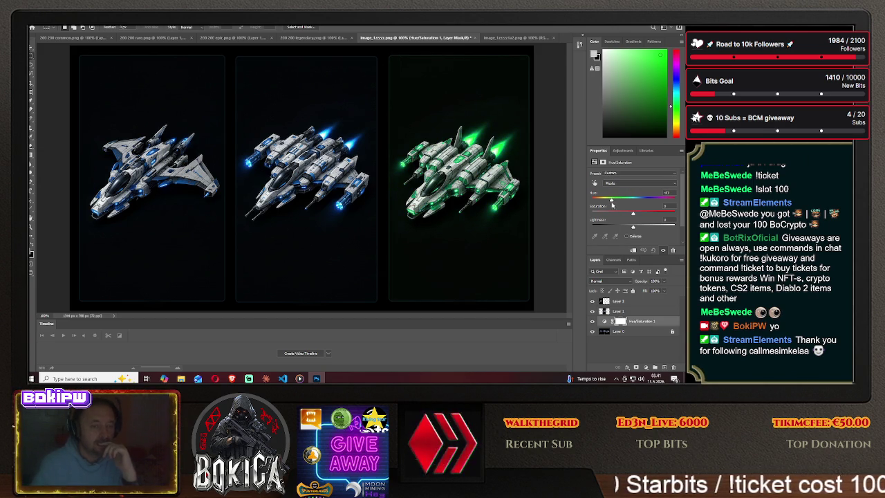
pyautogui.moveTo(609, 205); pyautogui.dragTo(635, 207)
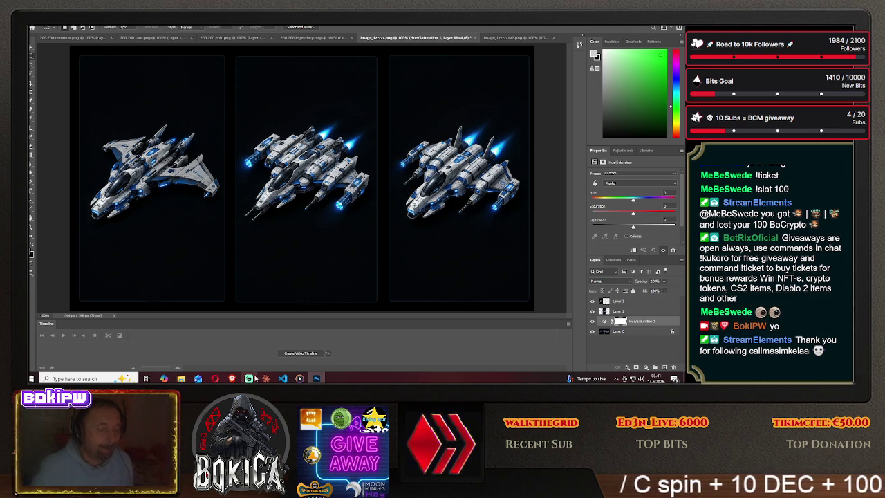
pyautogui.click(232, 378)
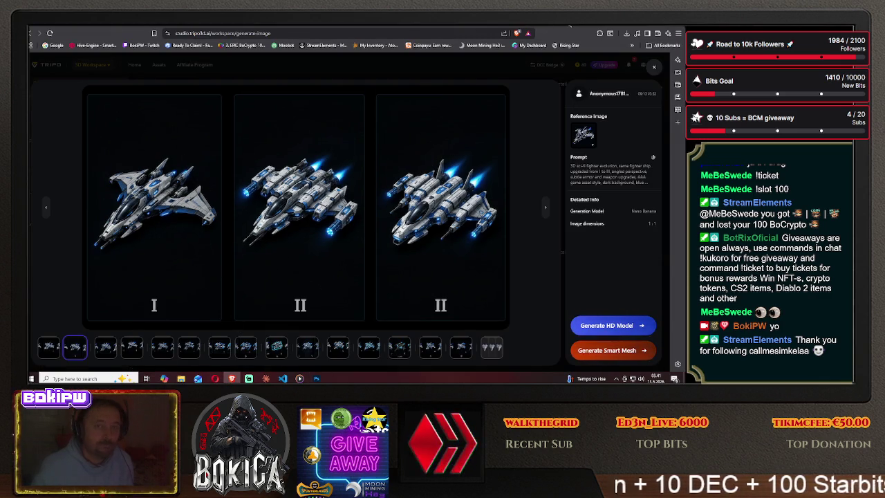
# - Scroll through the Hive Galaxy Blueprints grid, then return to the ship image in Photoshop
pyautogui.hotkey('ctrl', 'Tab')
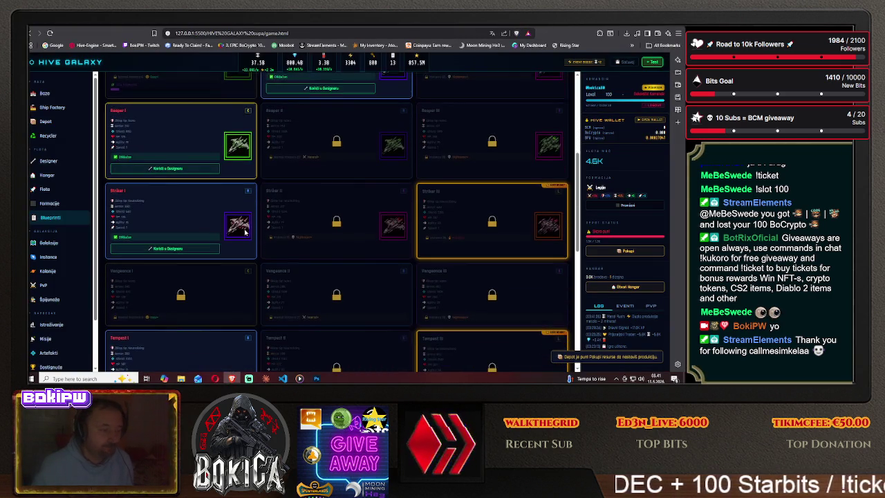
pyautogui.scroll(-1, 244, 232)
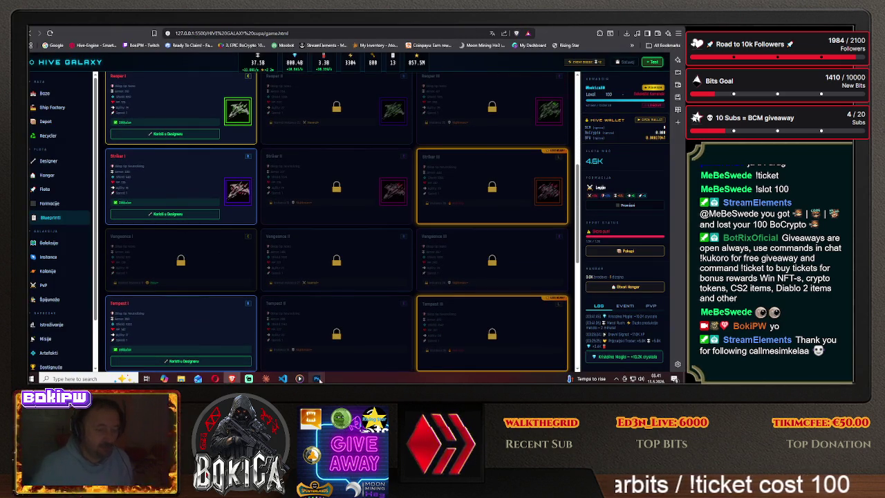
pyautogui.click(316, 379)
pyautogui.click(38, 25)
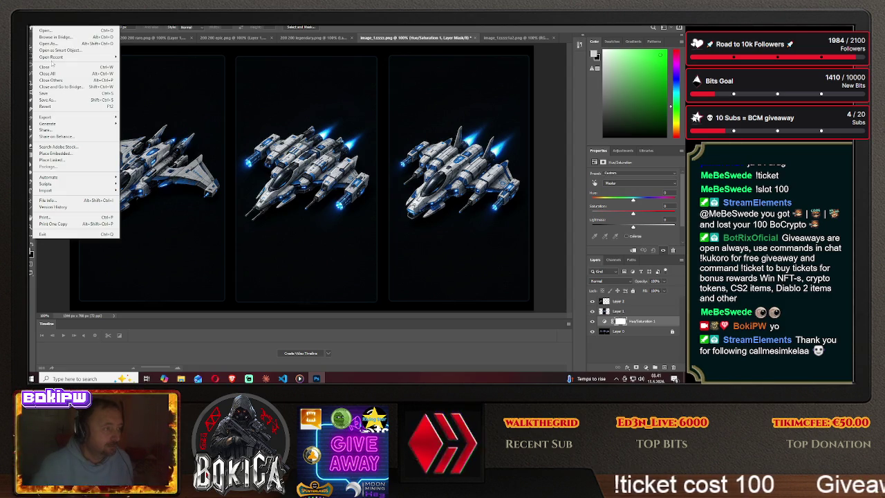
# - Save the three-ship sheet as PNG 'vergance tr' on the computer, then close image_1zzzzz1a2.png
pyautogui.click(47, 100)
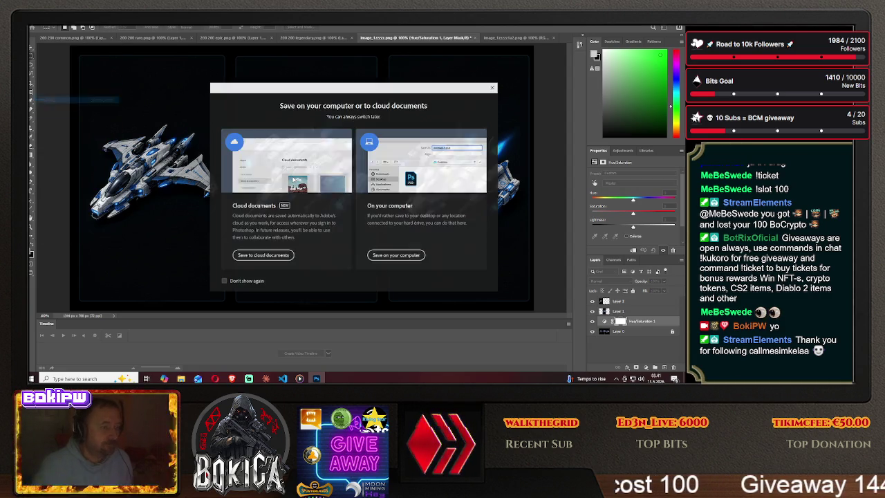
pyautogui.click(397, 254)
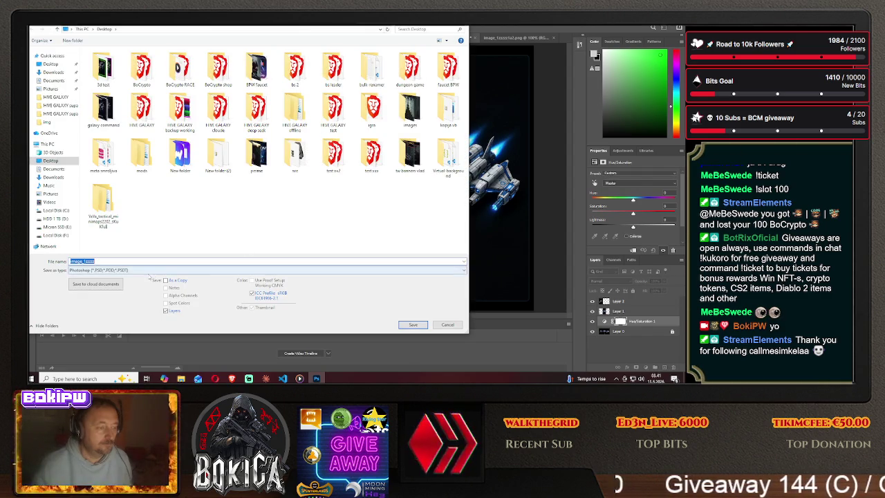
pyautogui.click(150, 271)
pyautogui.click(166, 247)
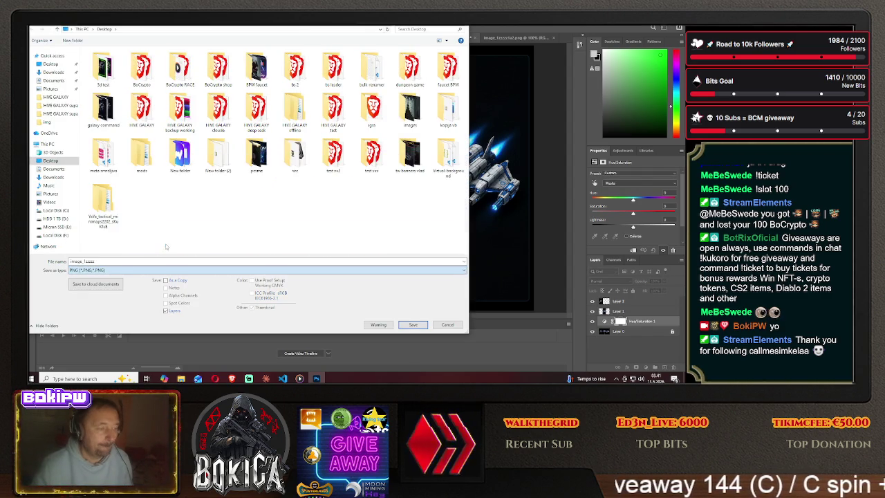
pyautogui.click(155, 261)
pyautogui.write('verg')
pyautogui.write('anc')
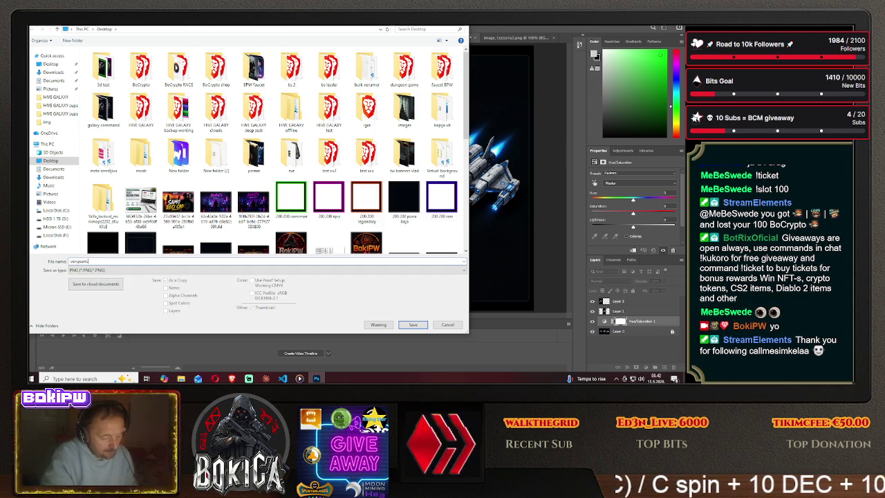
pyautogui.write('e tr')
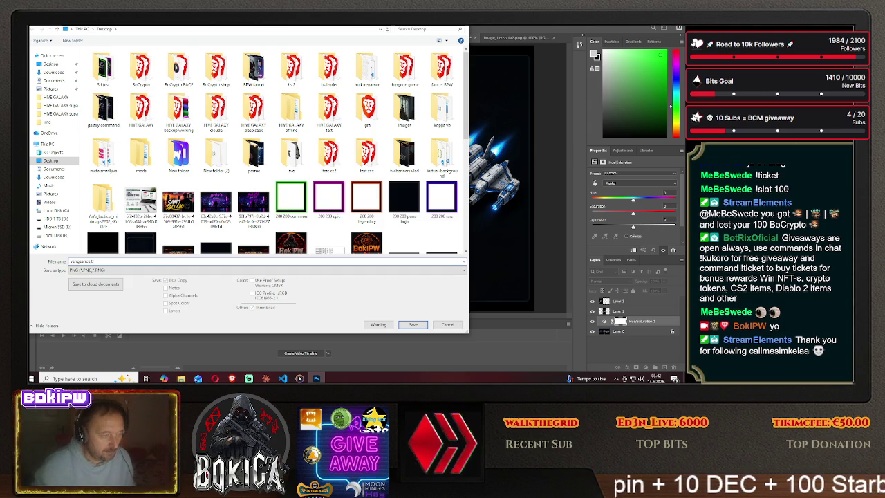
pyautogui.click(413, 324)
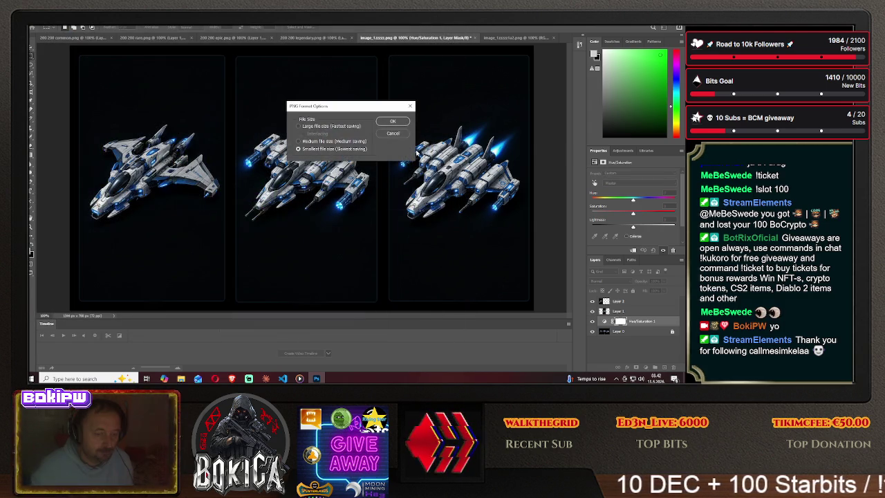
pyautogui.click(396, 119)
pyautogui.click(518, 38)
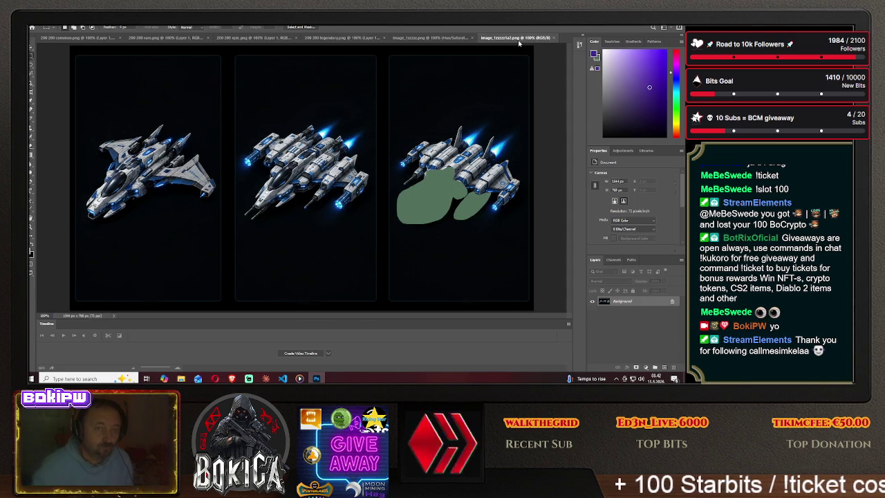
pyautogui.click(553, 38)
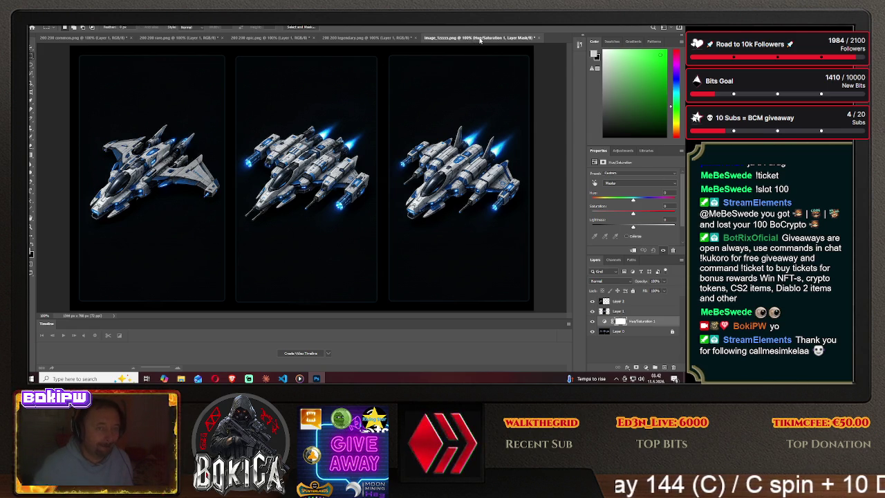
# - Close image_1zzzzz.png without saving and open the saved vengeance tr.png
pyautogui.click(537, 37)
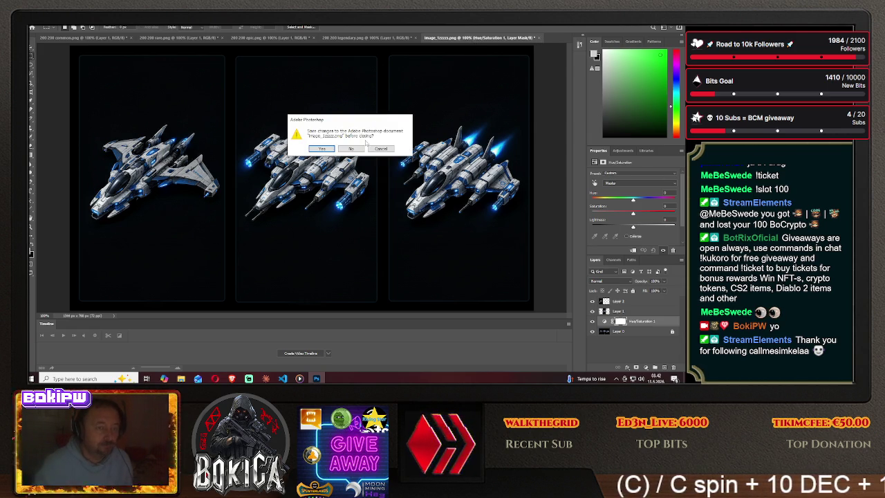
pyautogui.click(322, 149)
pyautogui.click(36, 25)
pyautogui.click(179, 159)
pyautogui.scroll(-10, 199, 252)
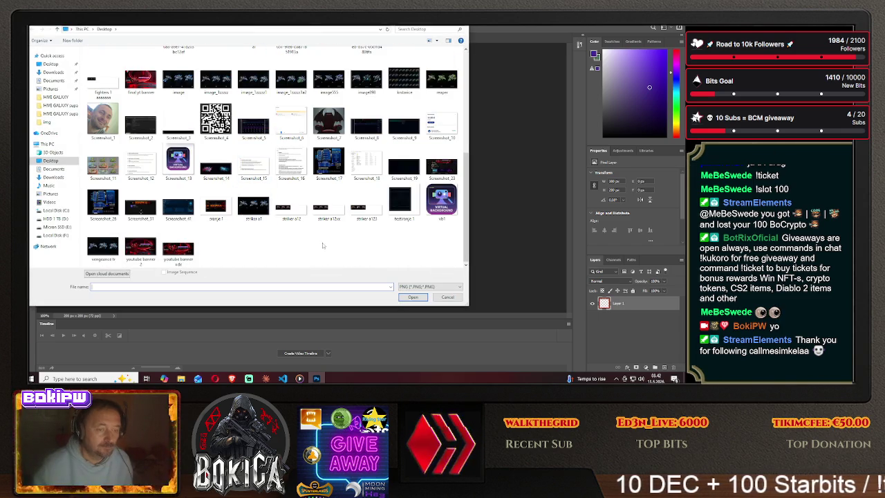
pyautogui.click(103, 246)
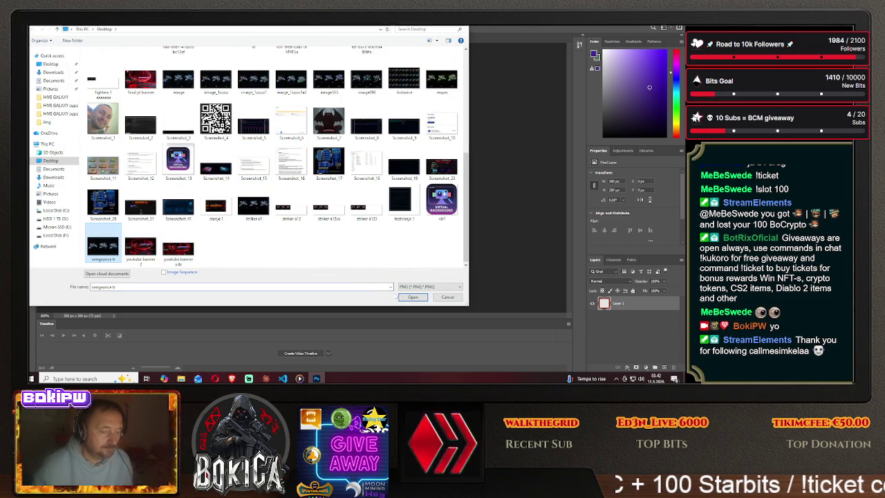
pyautogui.click(412, 298)
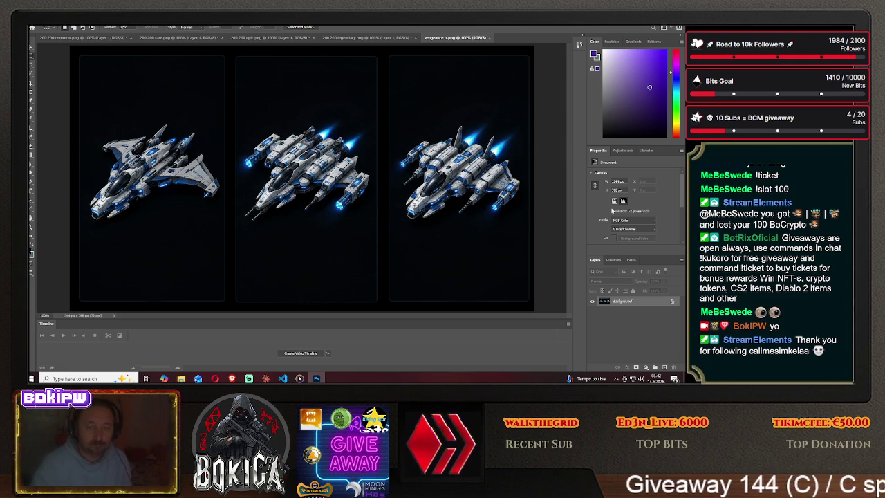
pyautogui.click(621, 152)
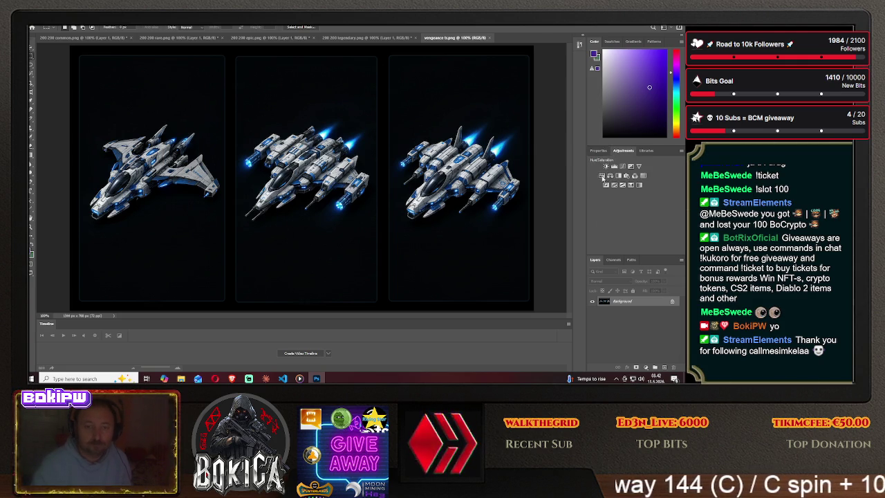
# - Add a Hue/Saturation layer with Hue about -180 and Saturation about +3 for orange-gold glow
pyautogui.click(602, 177)
pyautogui.moveTo(633, 201); pyautogui.dragTo(621, 203)
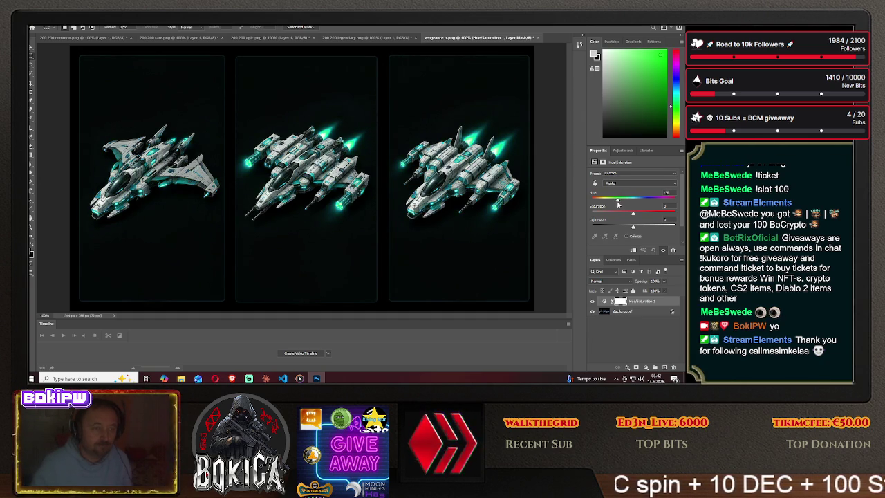
pyautogui.moveTo(617, 204); pyautogui.dragTo(615, 205)
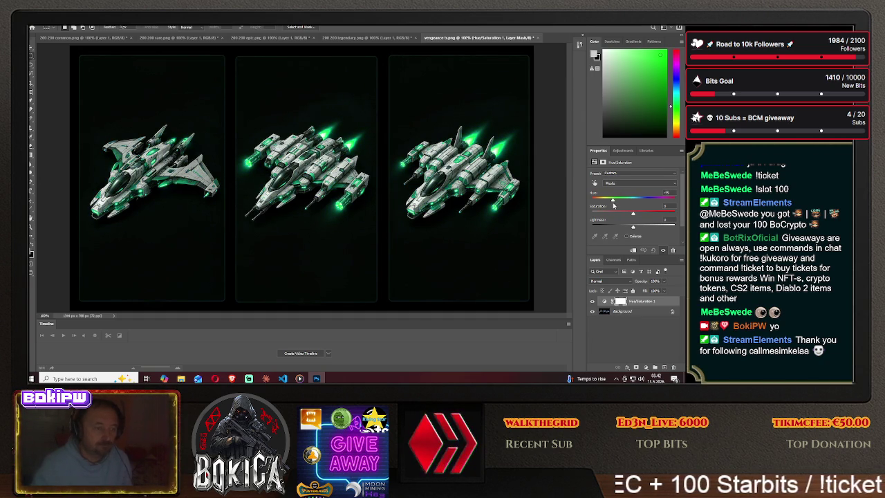
pyautogui.moveTo(613, 205); pyautogui.dragTo(609, 205)
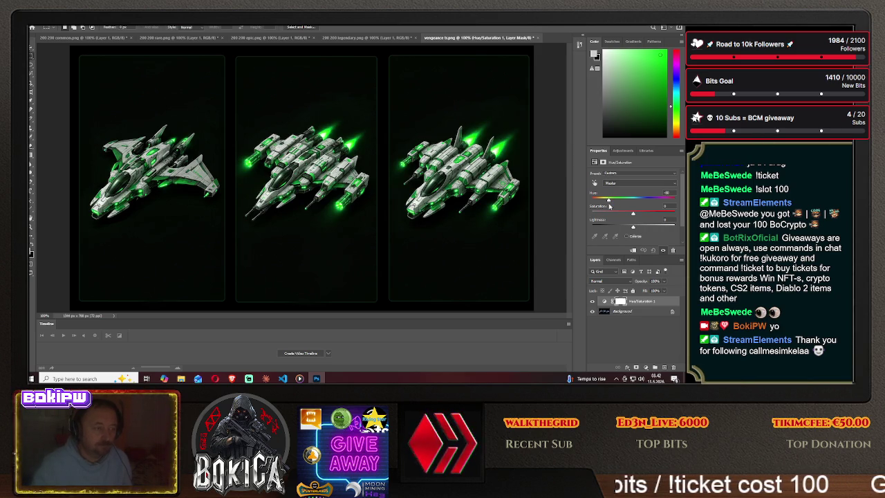
pyautogui.moveTo(608, 206); pyautogui.dragTo(603, 207)
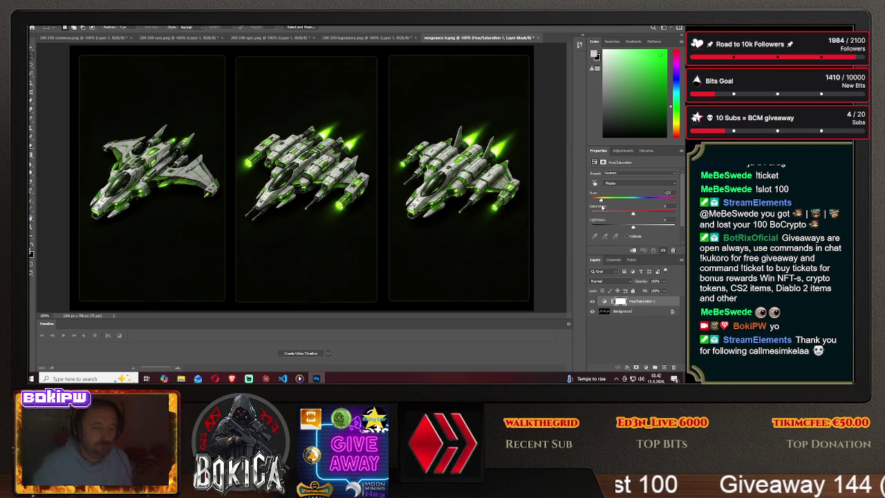
pyautogui.moveTo(600, 206); pyautogui.dragTo(595, 207)
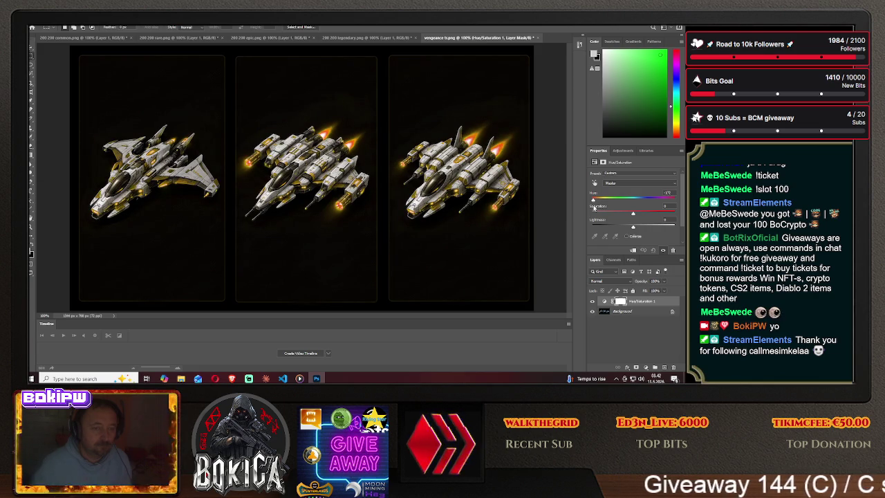
pyautogui.moveTo(594, 208); pyautogui.dragTo(592, 207)
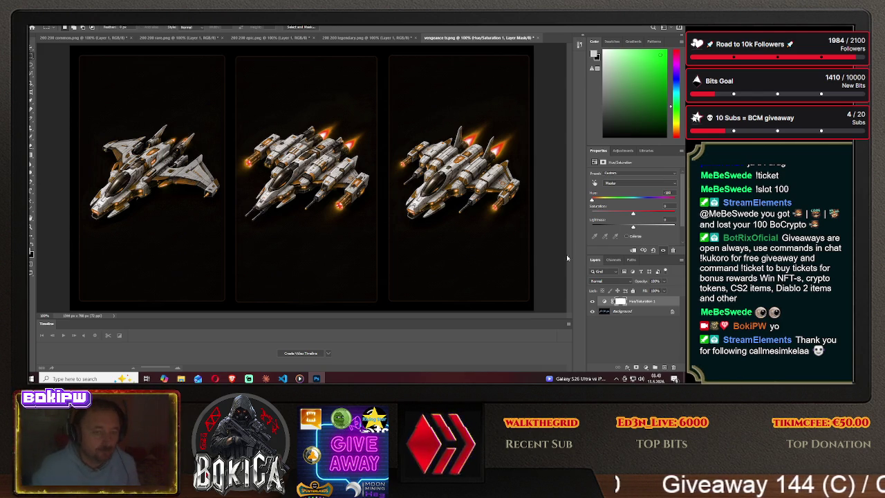
pyautogui.moveTo(632, 213)
pyautogui.mouseDown()
pyautogui.moveTo(669, 212)
pyautogui.moveTo(632, 215)
pyautogui.moveTo(597, 201)
pyautogui.moveTo(646, 215)
pyautogui.mouseUp()
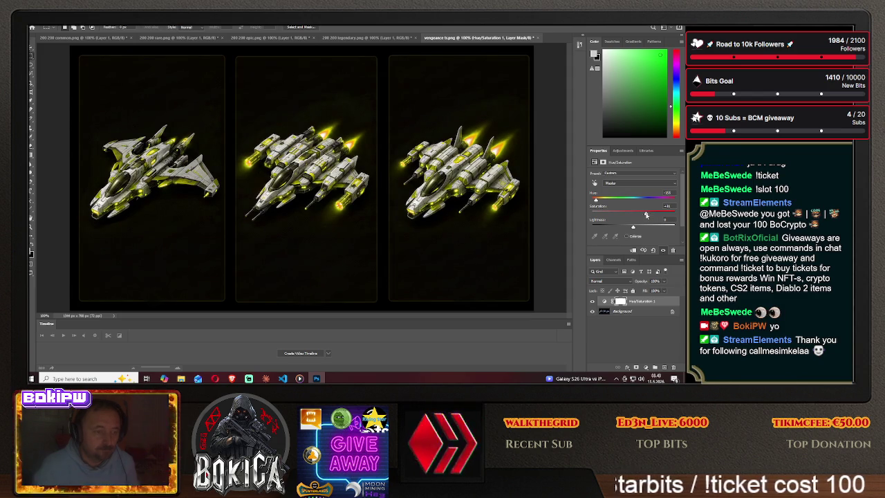
pyautogui.moveTo(646, 215); pyautogui.dragTo(634, 216)
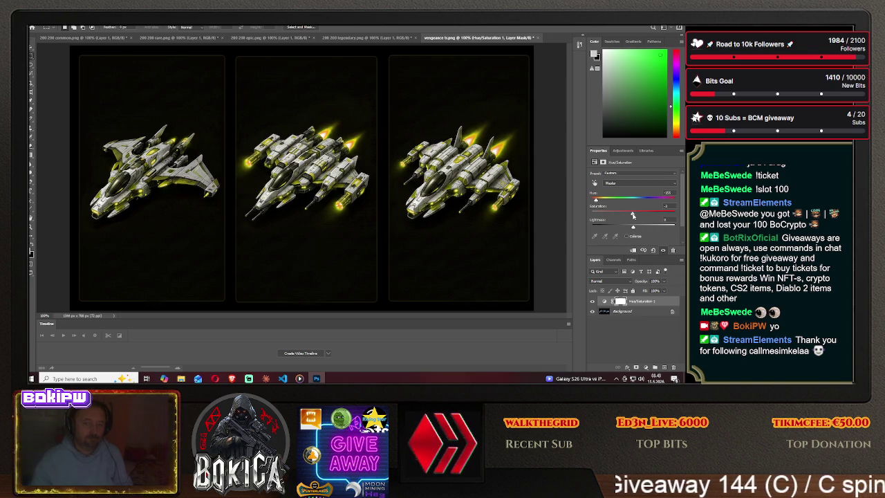
pyautogui.moveTo(597, 199); pyautogui.dragTo(593, 201)
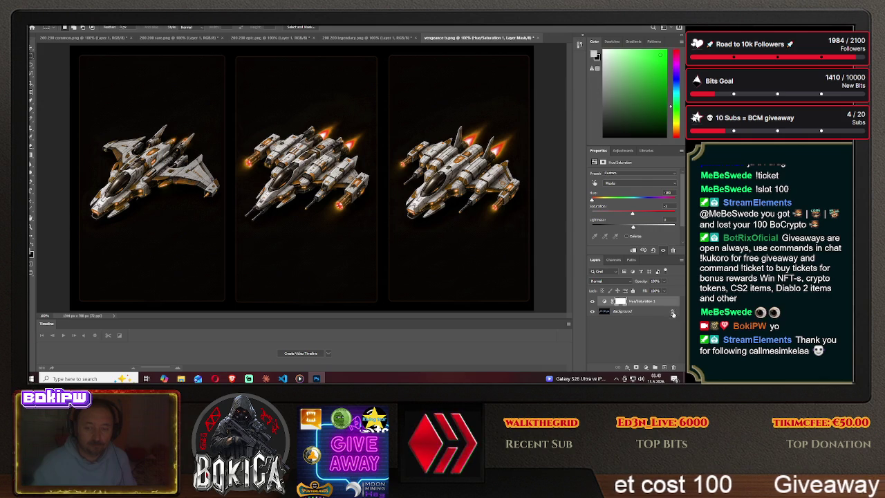
# - Unlock the Background layer, set its height to 200 px, and glance at the game in the browser
pyautogui.click(673, 313)
pyautogui.click(614, 188)
pyautogui.write('200')
pyautogui.press('Return')
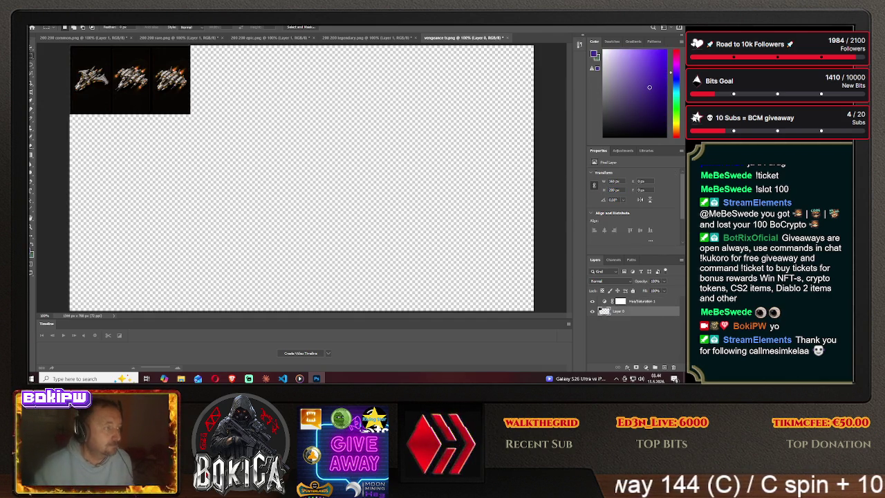
pyautogui.click(232, 379)
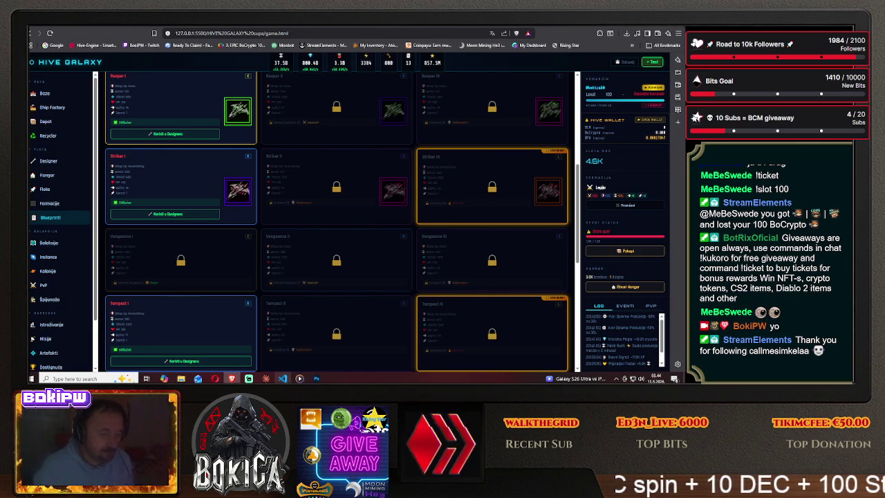
pyautogui.hotkey('alt', 'Tab')
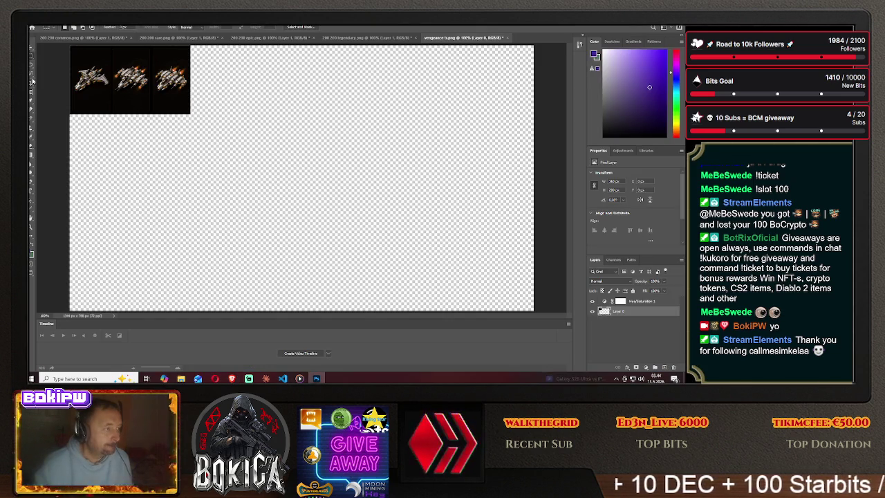
pyautogui.moveTo(69, 46); pyautogui.dragTo(227, 130)
# - Move the ship strip into the 200 200 commons document, then undo that placement
pyautogui.press('v')
pyautogui.moveTo(128, 86)
pyautogui.mouseDown()
pyautogui.moveTo(114, 68)
pyautogui.moveTo(113, 41)
pyautogui.mouseUp()
pyautogui.click(111, 38)
pyautogui.moveTo(299, 175); pyautogui.dragTo(333, 169)
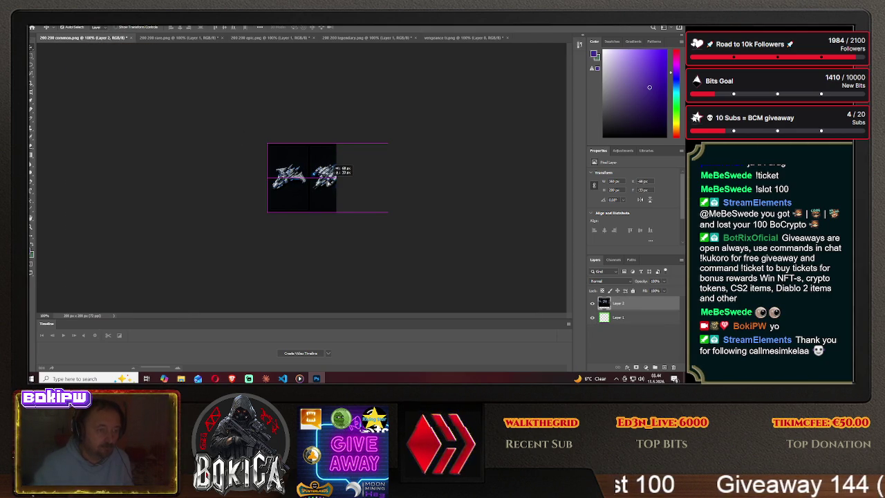
pyautogui.moveTo(333, 169); pyautogui.dragTo(333, 170)
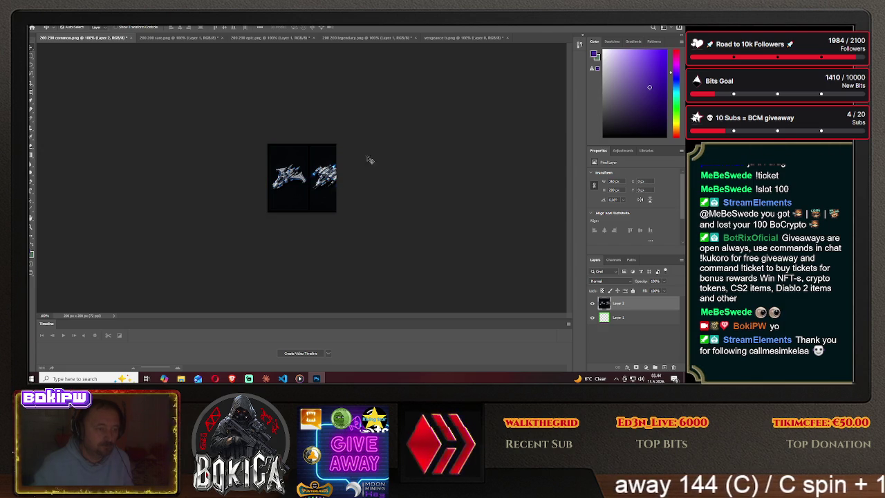
pyautogui.click(55, 24)
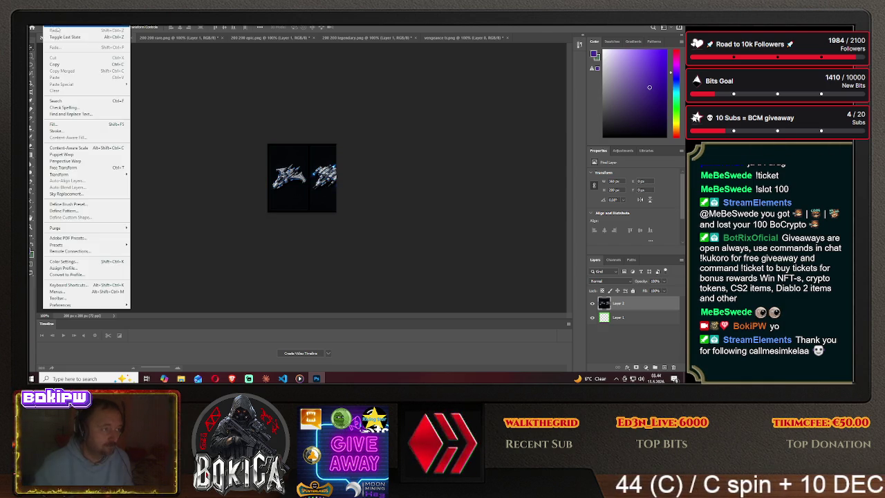
pyautogui.click(57, 29)
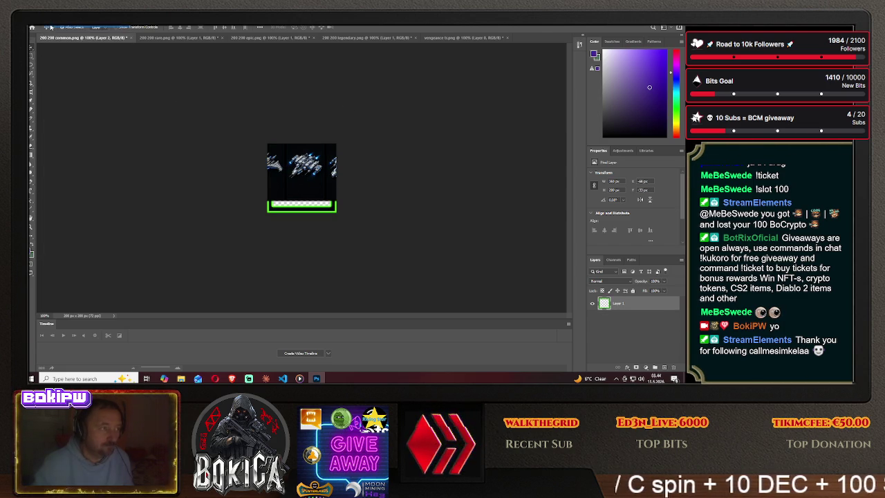
# - Undo the vengeance image back to full size and resize it to 400 px tall
pyautogui.click(453, 37)
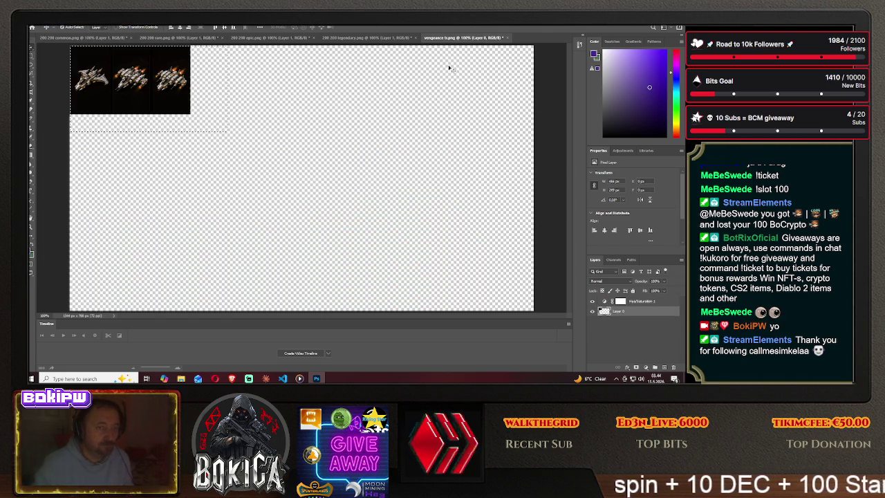
pyautogui.click(52, 24)
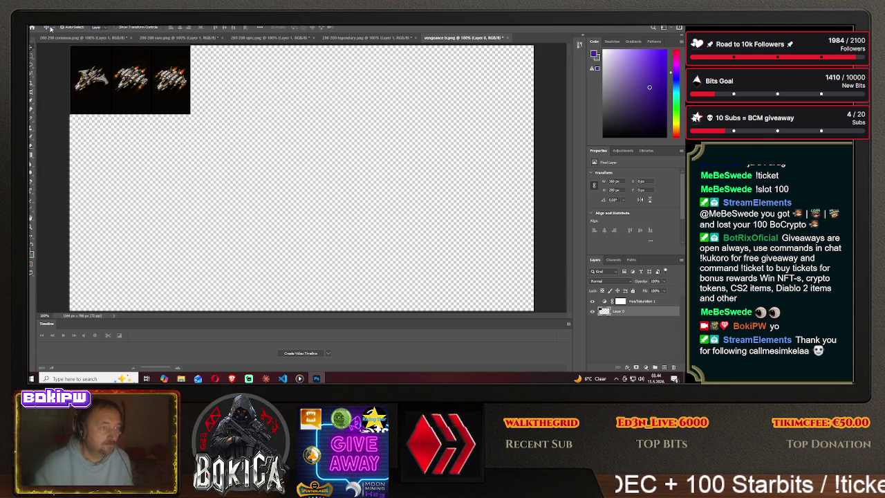
pyautogui.click(52, 24)
pyautogui.click(64, 42)
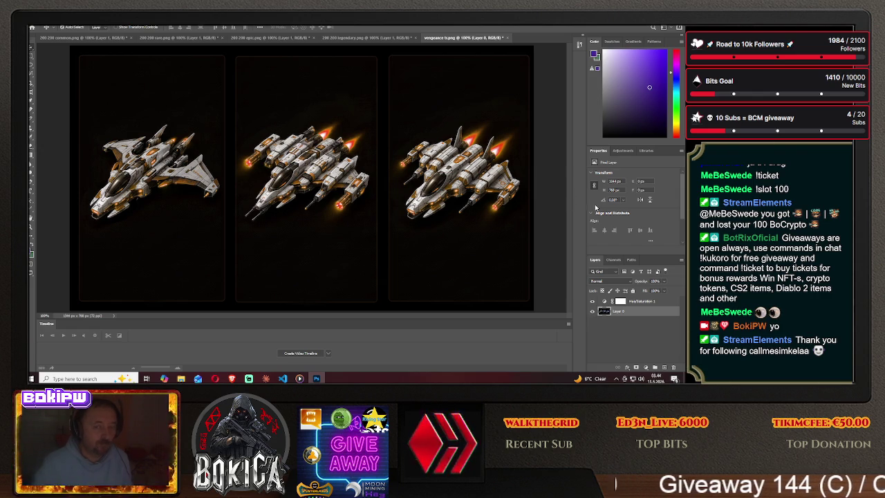
pyautogui.click(609, 189)
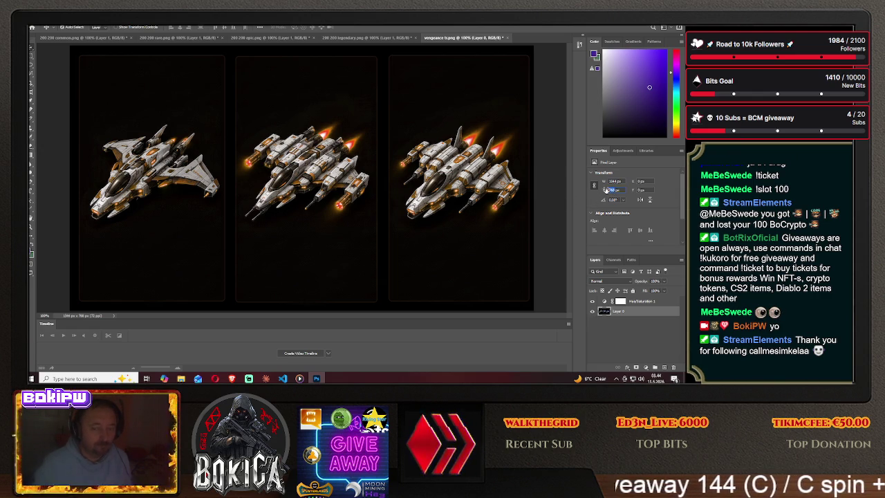
pyautogui.write('400')
pyautogui.press('Return')
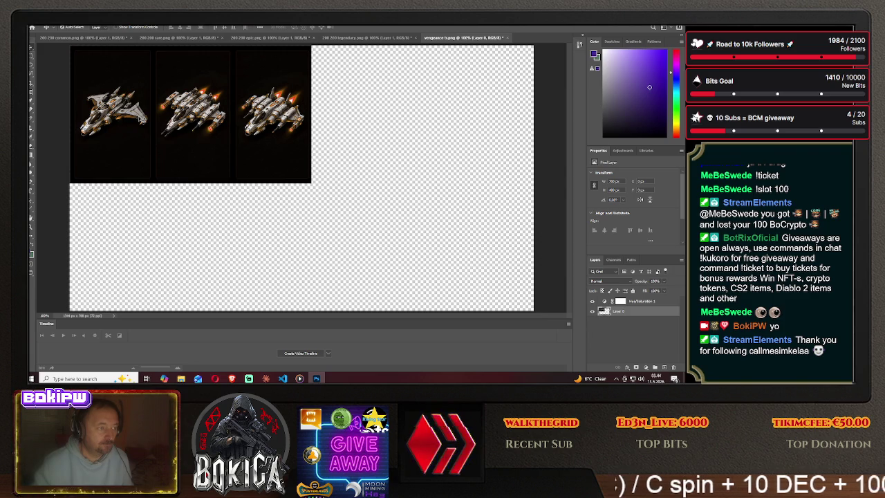
# - Select the 400 px ship strip and drag it into the 200 200 commons canvas
pyautogui.click(30, 57)
pyautogui.moveTo(70, 46); pyautogui.dragTo(338, 184)
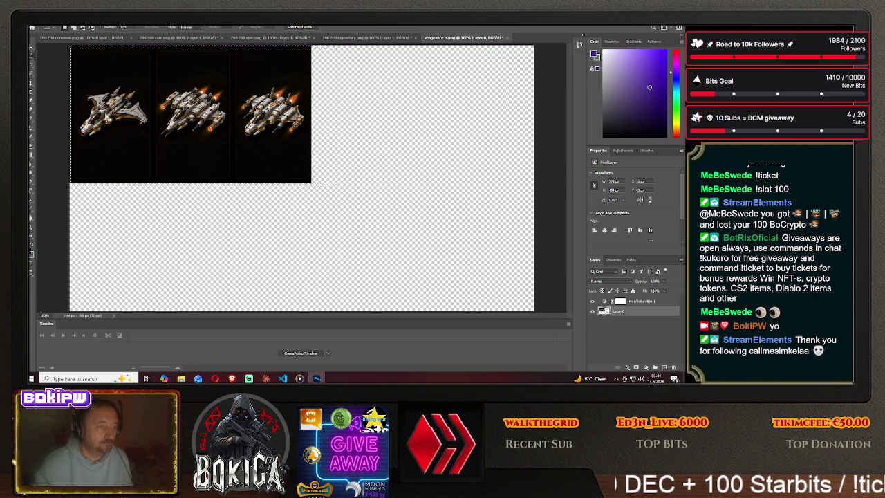
pyautogui.moveTo(104, 114); pyautogui.dragTo(332, 79)
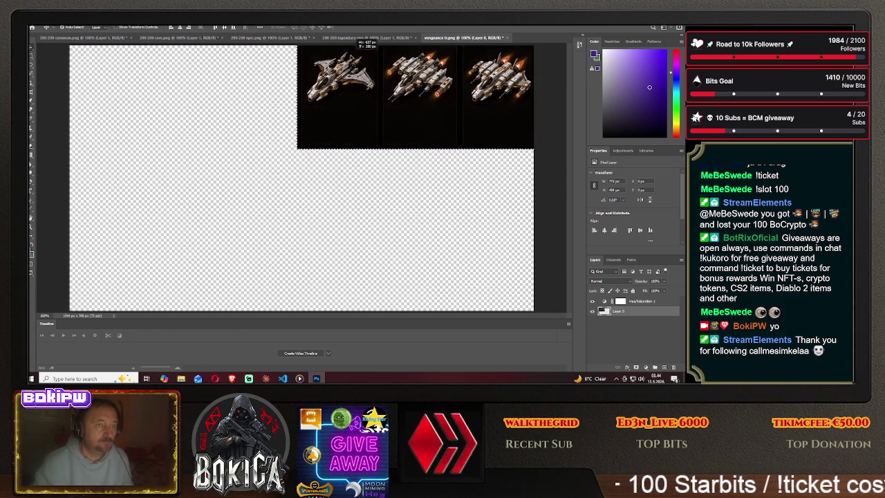
pyautogui.moveTo(354, 40); pyautogui.dragTo(126, 41)
pyautogui.hotkey('ctrl', 'Tab')
pyautogui.moveTo(305, 167); pyautogui.dragTo(316, 168)
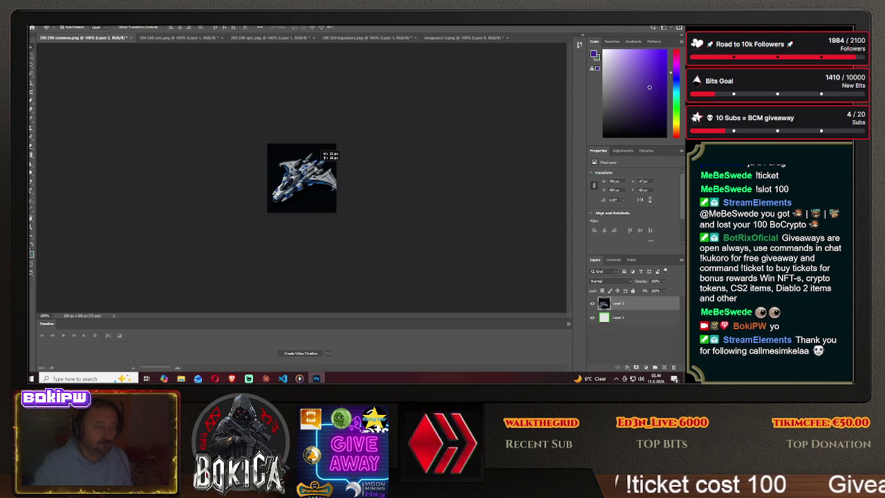
pyautogui.moveTo(316, 168); pyautogui.dragTo(316, 168)
# - Put the frame layer above the ship layer and align the first ship inside the green frame
pyautogui.moveTo(613, 319); pyautogui.dragTo(618, 303)
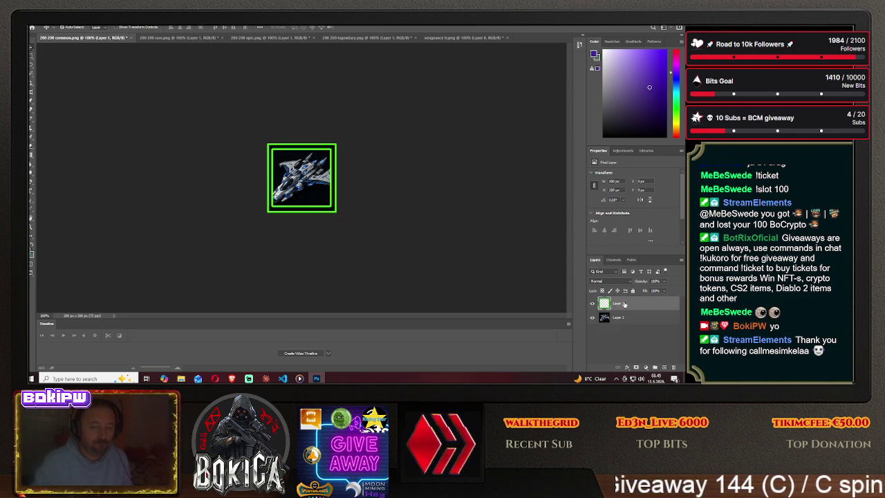
pyautogui.moveTo(297, 186); pyautogui.dragTo(304, 179)
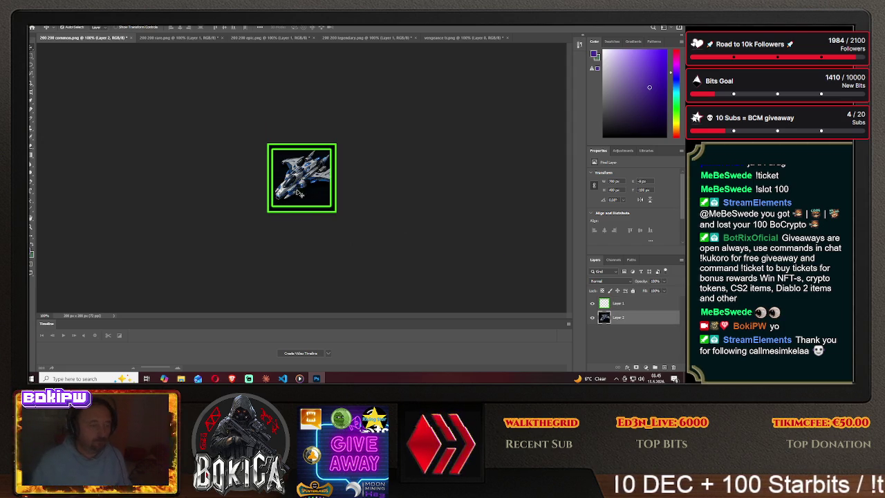
pyautogui.moveTo(299, 193); pyautogui.dragTo(301, 174)
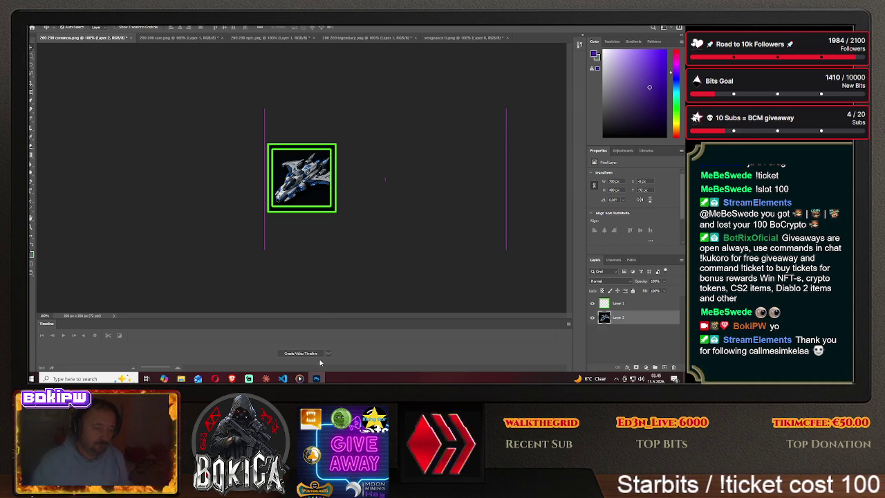
pyautogui.moveTo(302, 177); pyautogui.dragTo(222, 175)
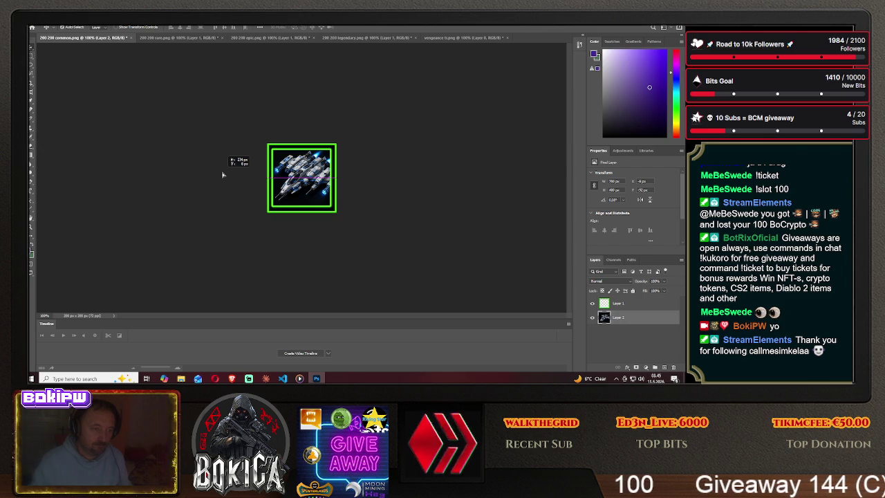
pyautogui.moveTo(223, 174)
pyautogui.mouseDown()
pyautogui.moveTo(136, 176)
pyautogui.moveTo(302, 177)
pyautogui.mouseUp()
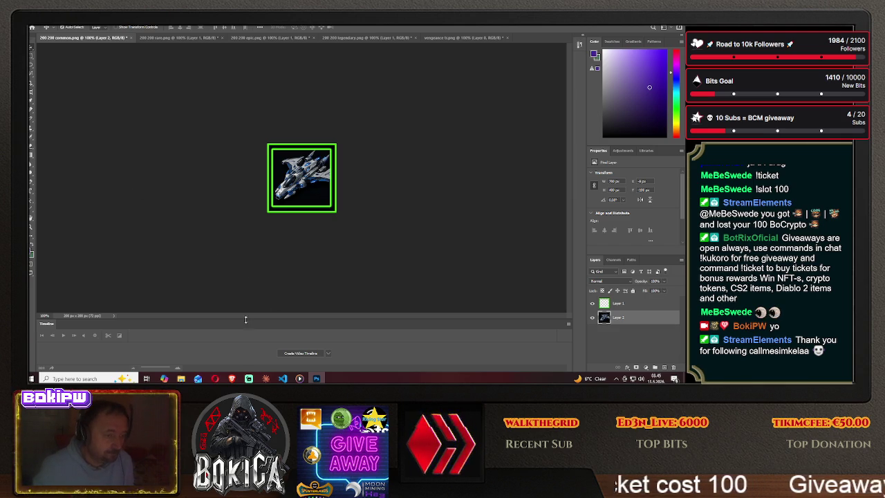
pyautogui.click(231, 378)
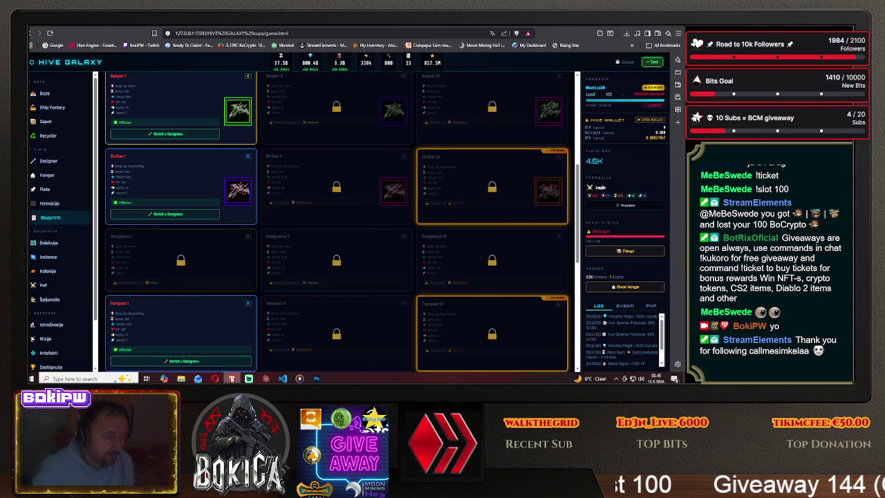
# - Start a Save As to the computer and navigate to the HIVE GALAXY img folder
pyautogui.hotkey('alt', 'Tab')
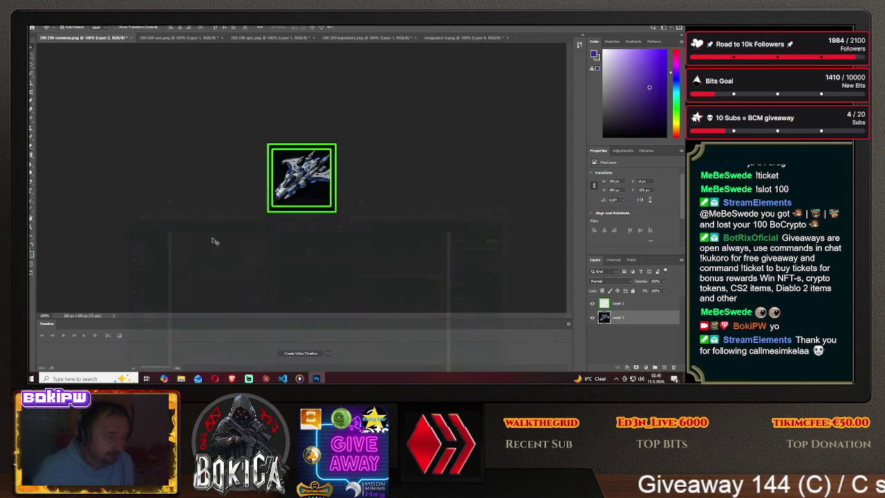
pyautogui.hotkey('alt', 'f')
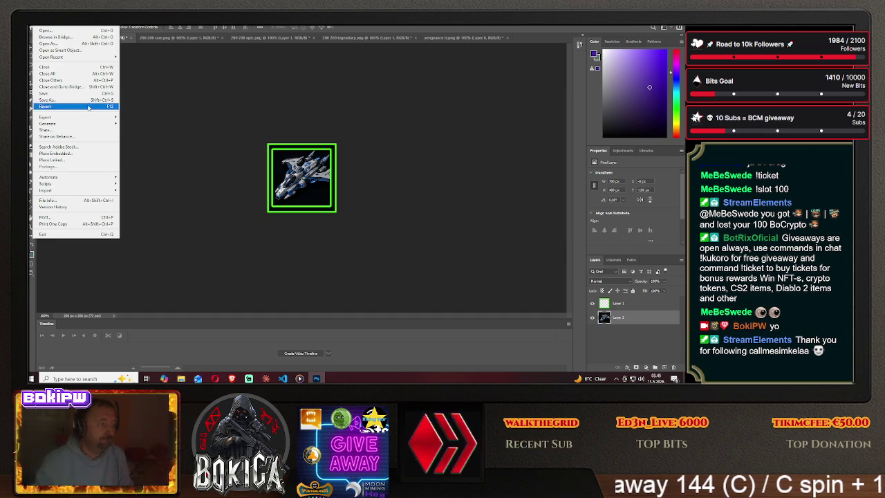
pyautogui.click(89, 100)
pyautogui.click(396, 255)
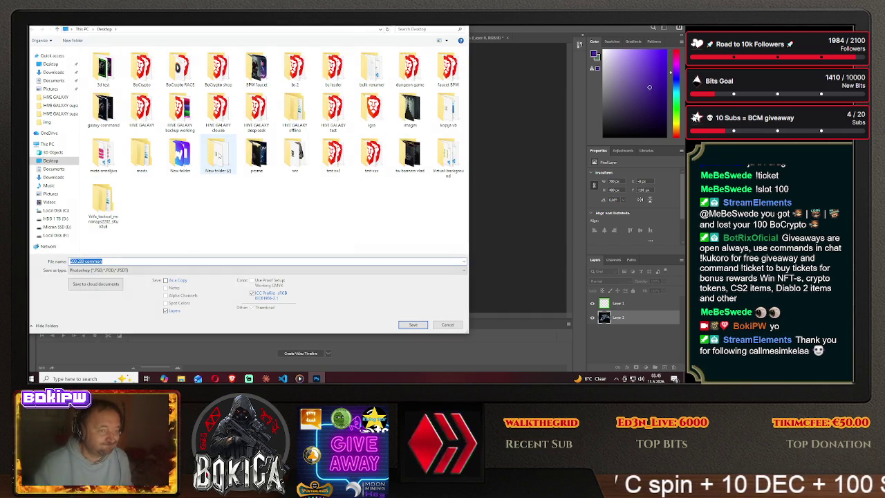
pyautogui.click(102, 156)
pyautogui.doubleClick(102, 156)
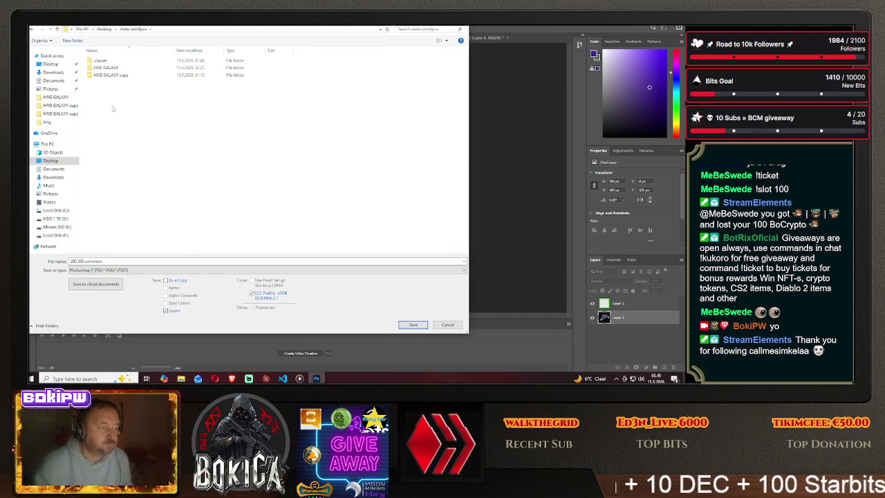
pyautogui.doubleClick(100, 64)
pyautogui.doubleClick(111, 77)
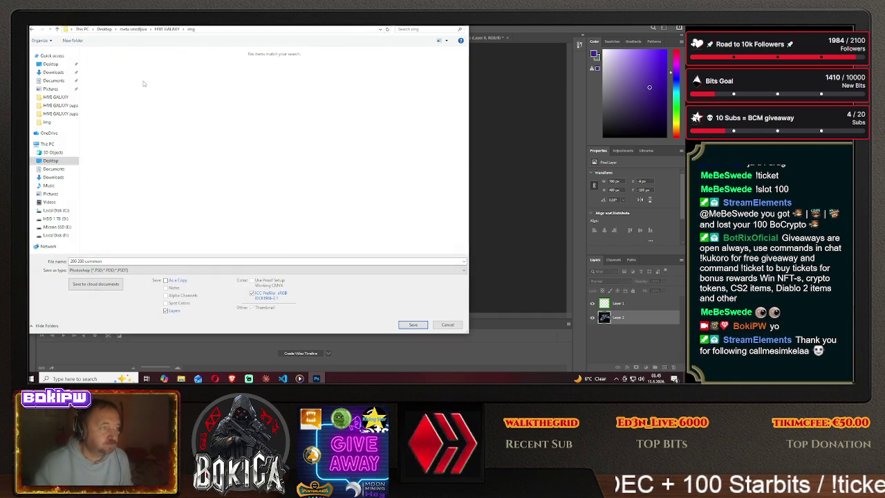
# - Save the framed sprite there as PNG named 200 200 common
pyautogui.press('Tab')
pyautogui.hotkey('alt', 'Down')
pyautogui.press('Up')
pyautogui.press('Up')
pyautogui.press('Return')
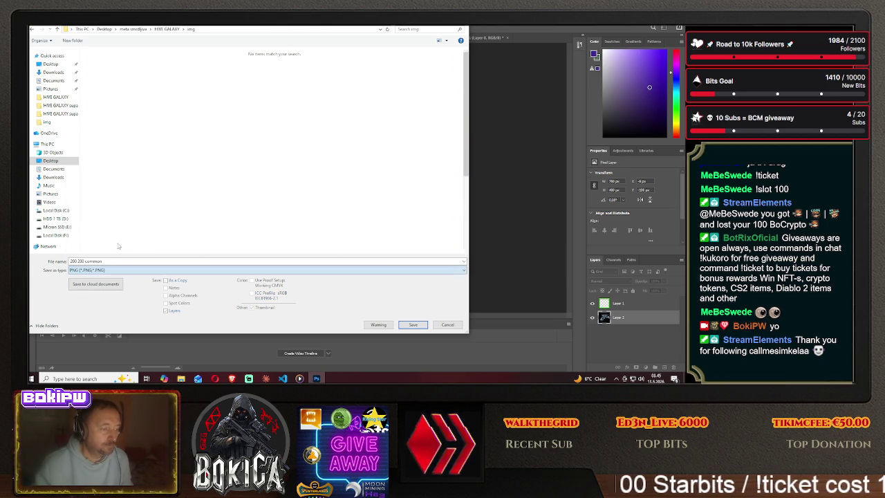
pyautogui.press('Return')
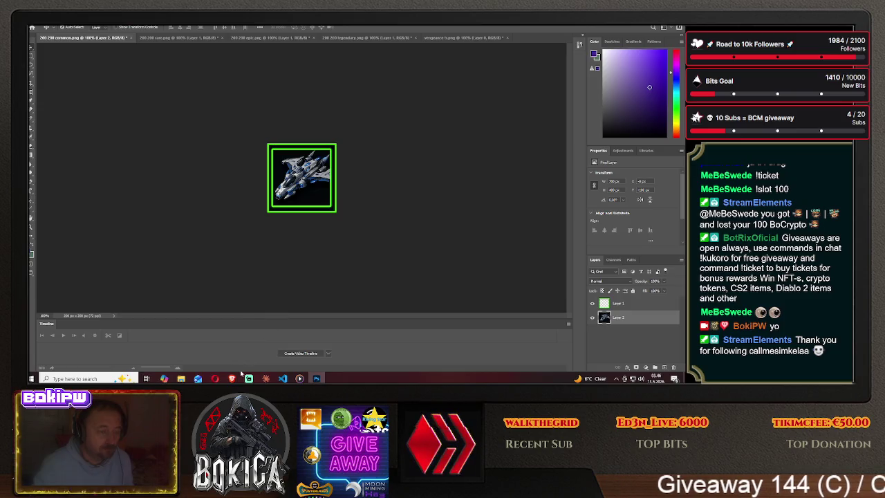
pyautogui.click(232, 378)
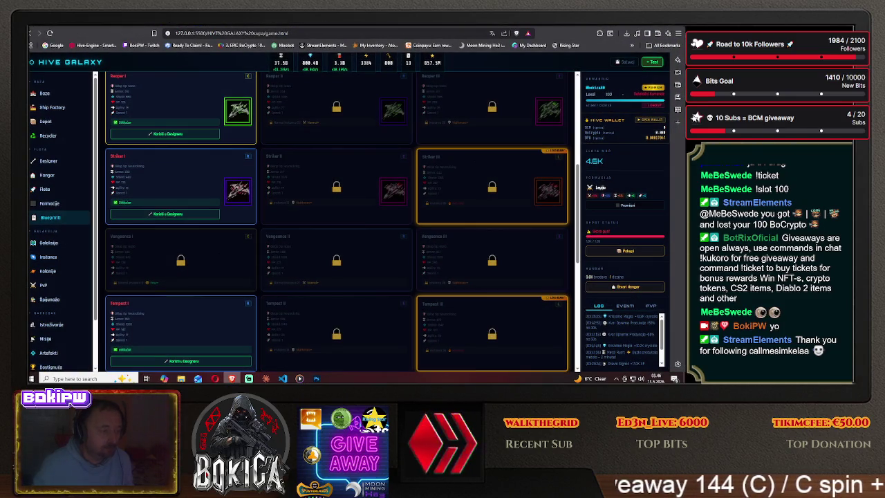
# - Delete the ship layer from the common sprite, leaving its frame empty
pyautogui.hotkey('alt', 'Tab')
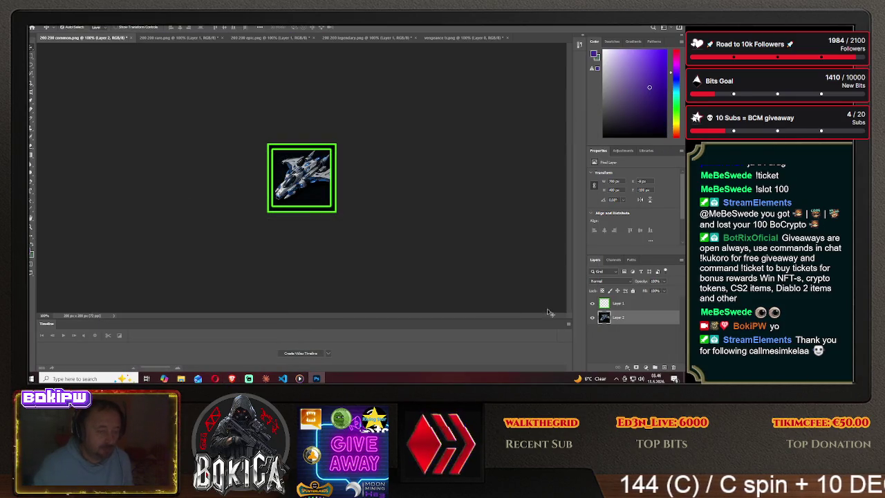
pyautogui.press('Delete')
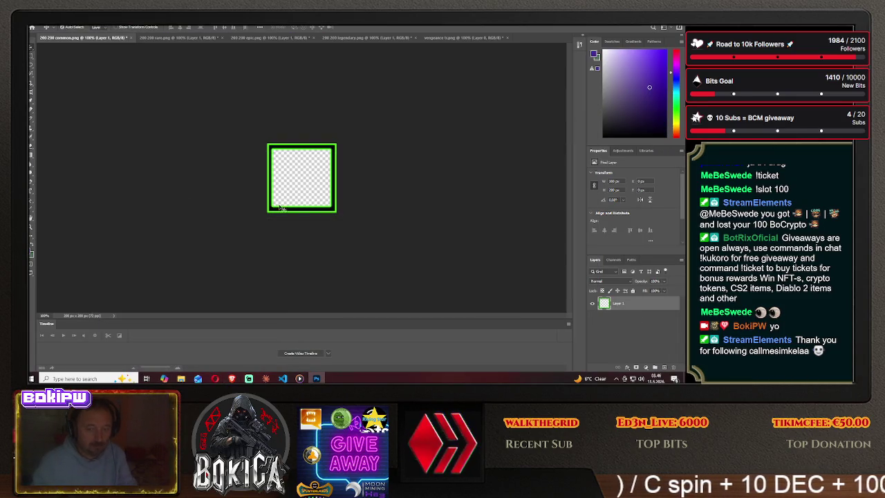
pyautogui.click(178, 37)
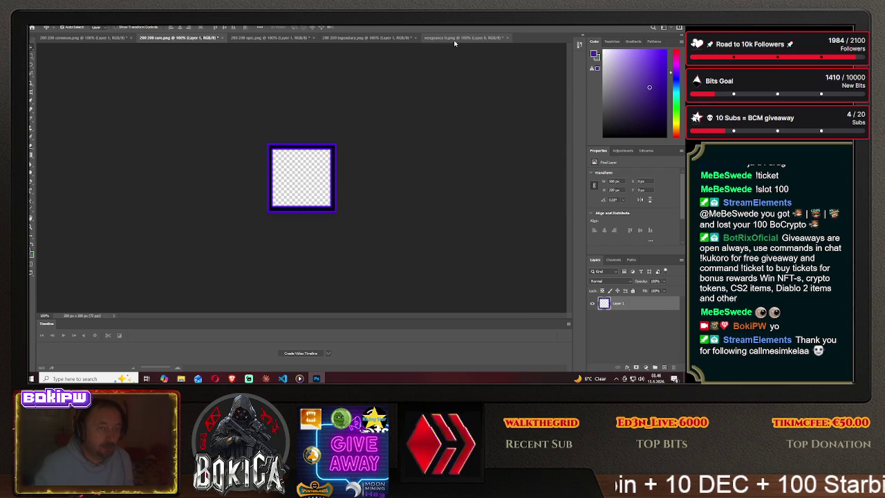
# - Copy one ship from the vengeance image and paste it into the rare sprite canvas
pyautogui.click(458, 37)
pyautogui.moveTo(389, 104); pyautogui.dragTo(156, 54)
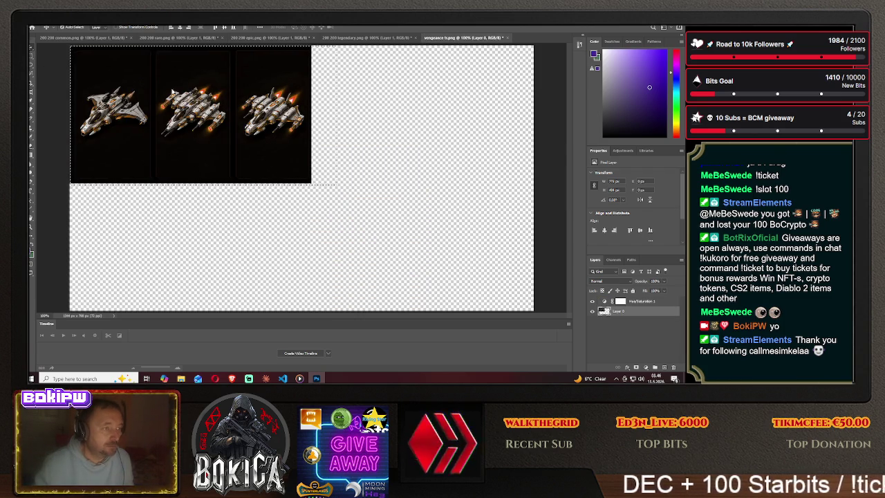
pyautogui.click(178, 38)
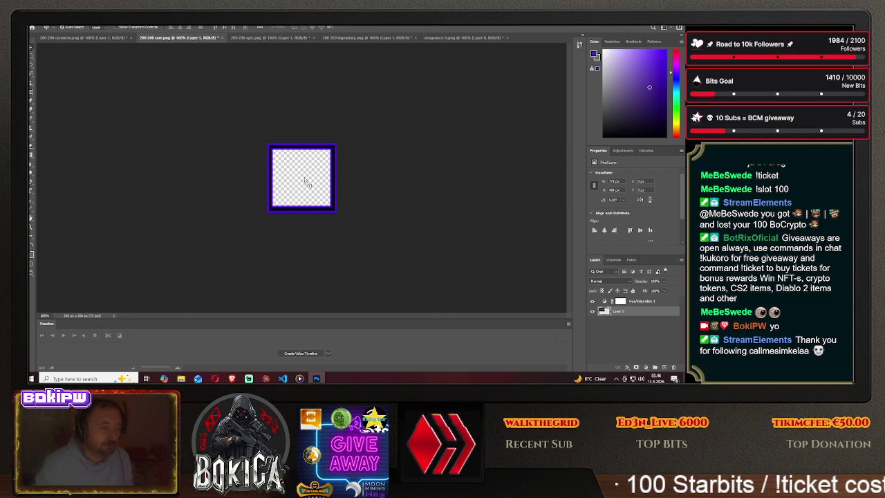
pyautogui.hotkey('ctrl', 'z')
pyautogui.moveTo(309, 178)
pyautogui.mouseDown()
pyautogui.moveTo(356, 158)
pyautogui.moveTo(216, 161)
pyautogui.mouseUp()
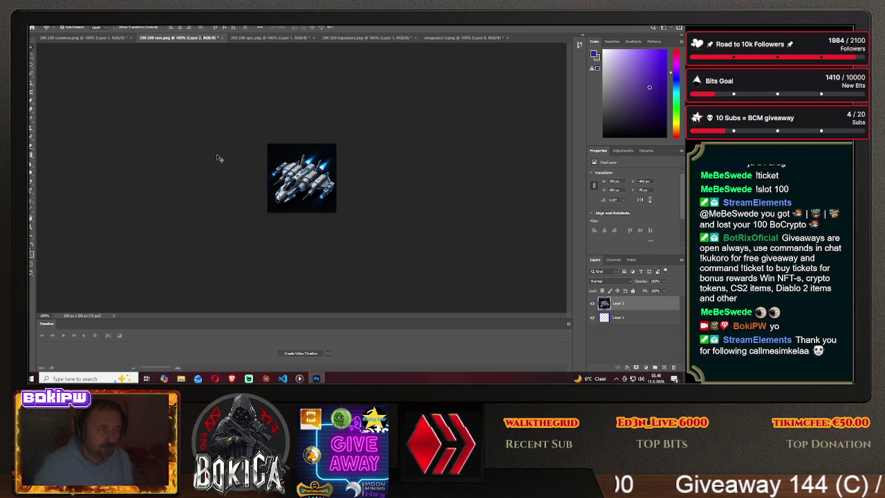
pyautogui.click(233, 379)
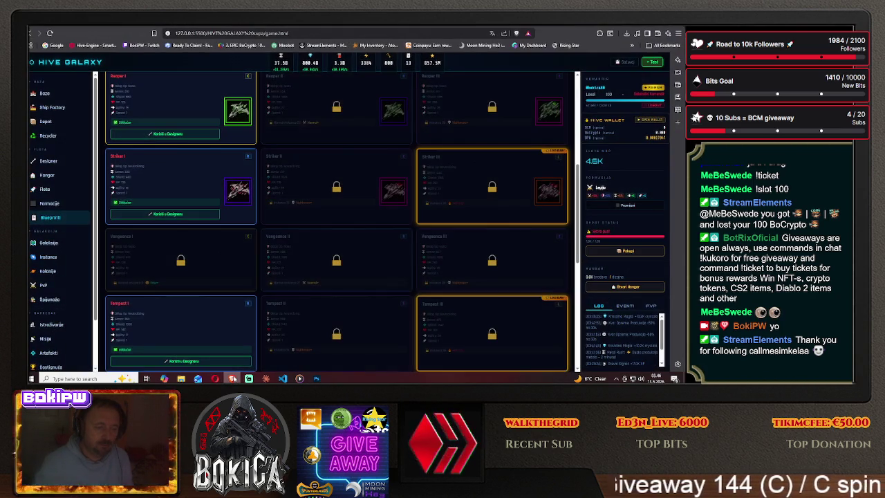
# - Return from the game page to the rare sprite, then minimize Photoshop to the desktop
pyautogui.click(233, 379)
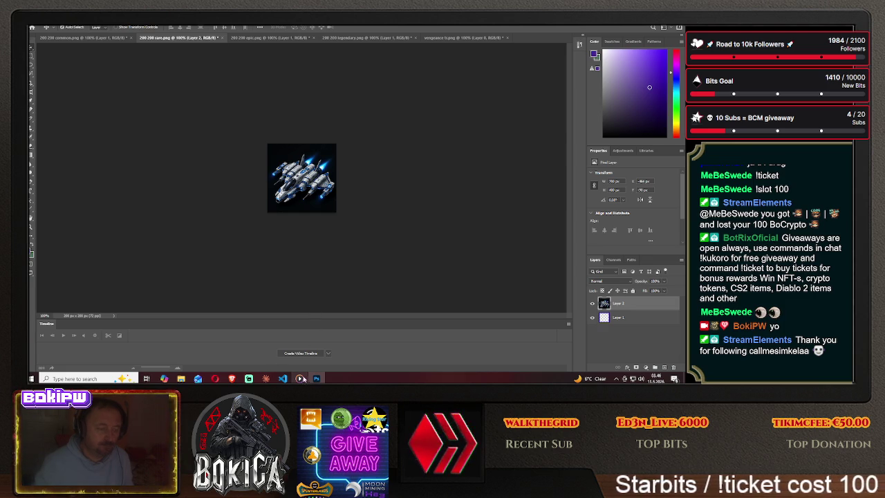
pyautogui.click(302, 379)
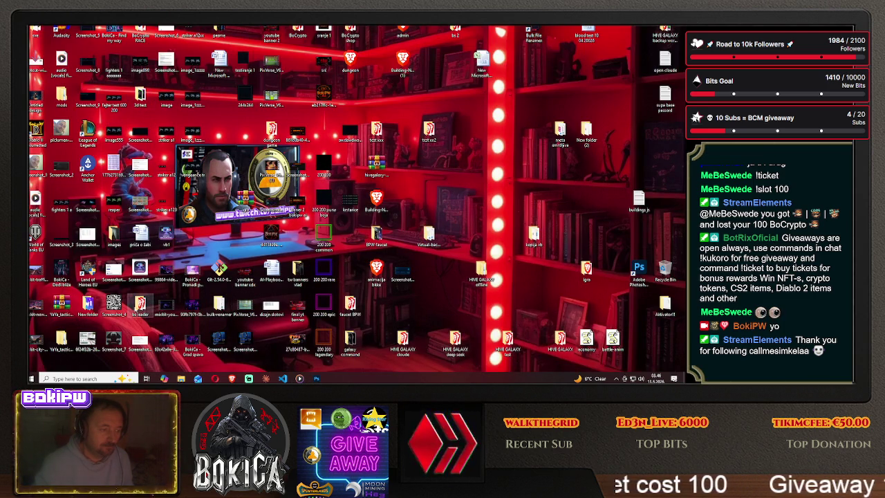
pyautogui.doubleClick(548, 136)
pyautogui.doubleClick(116, 63)
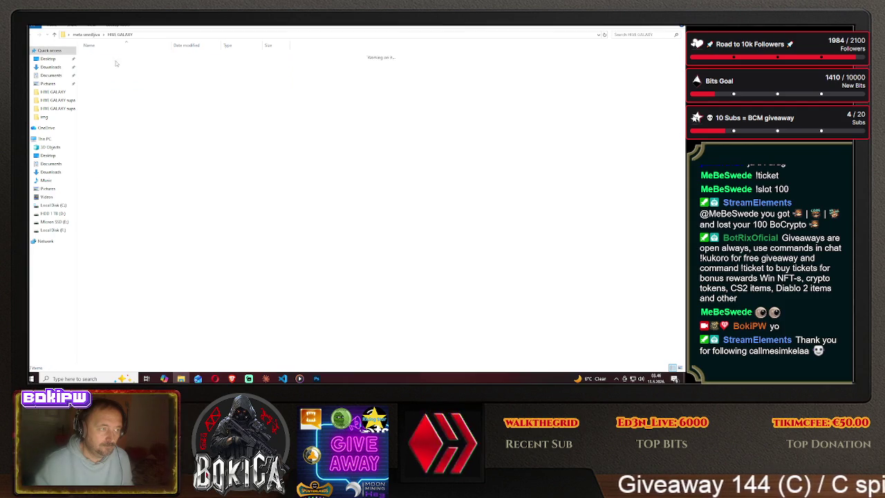
pyautogui.doubleClick(109, 73)
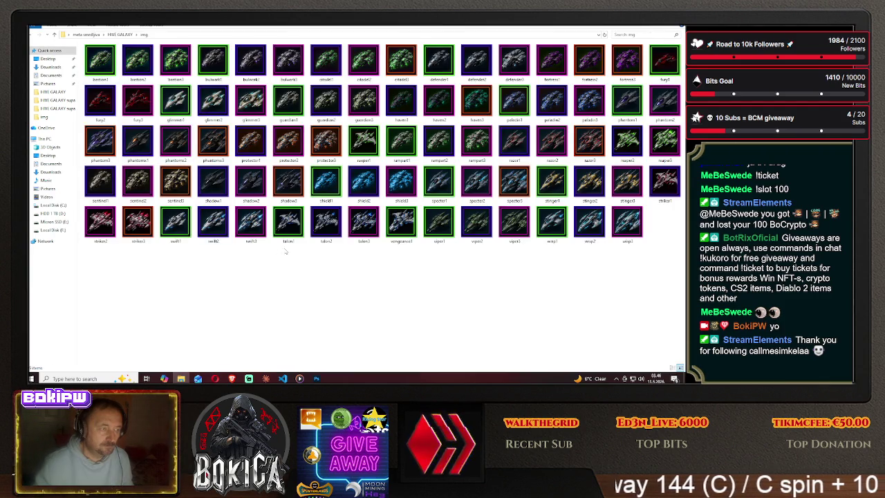
pyautogui.press('Return')
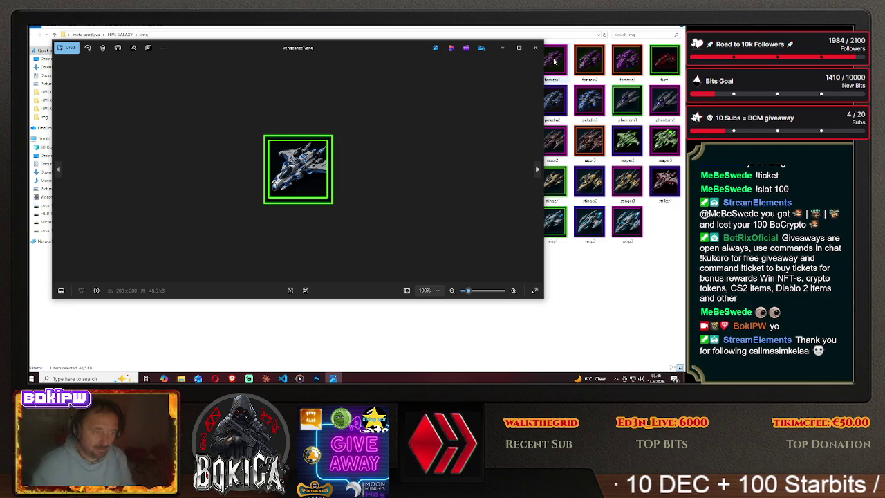
pyautogui.click(535, 48)
pyautogui.press('super+d')
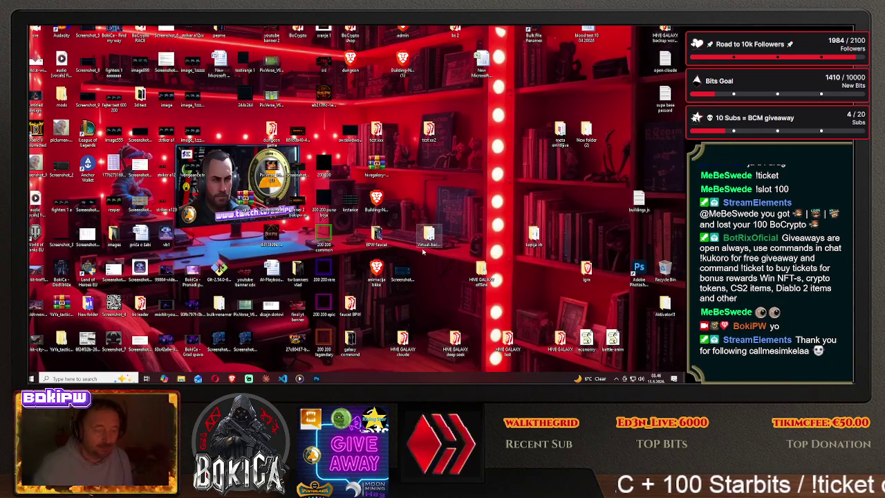
pyautogui.click(316, 379)
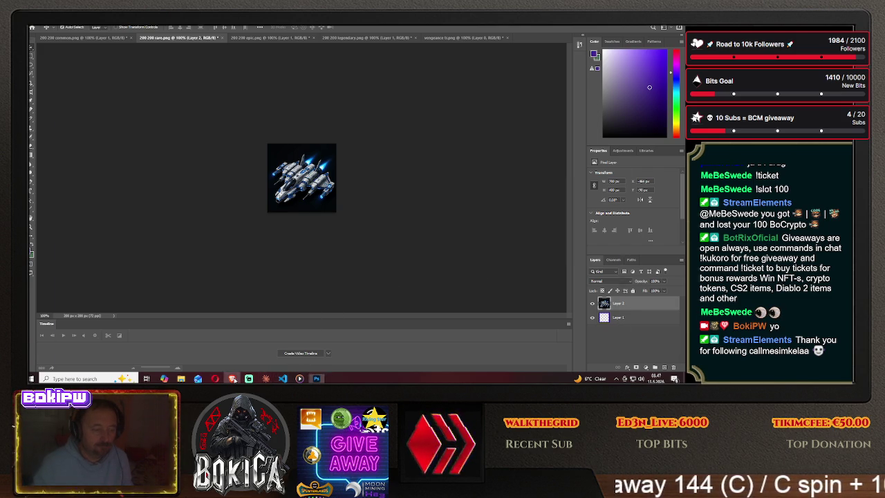
# - Compare against Hive Galaxy's blueprint page, then return to the rare ship sprite
pyautogui.click(233, 379)
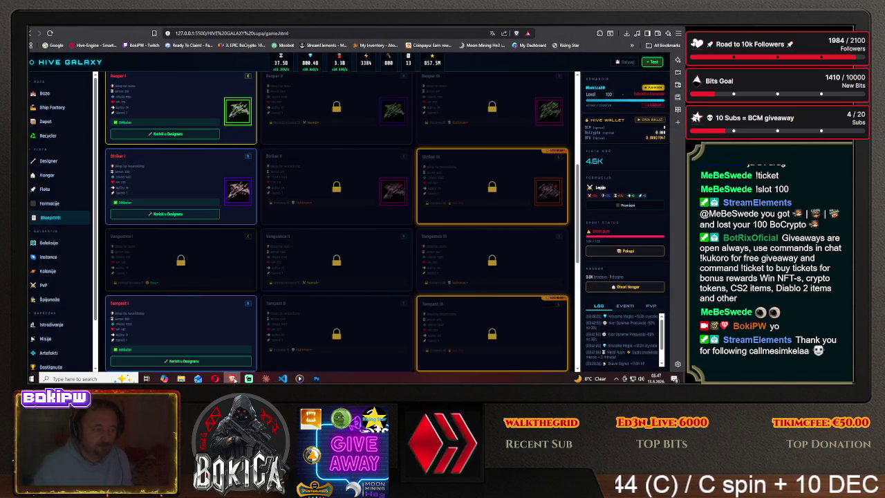
pyautogui.click(233, 379)
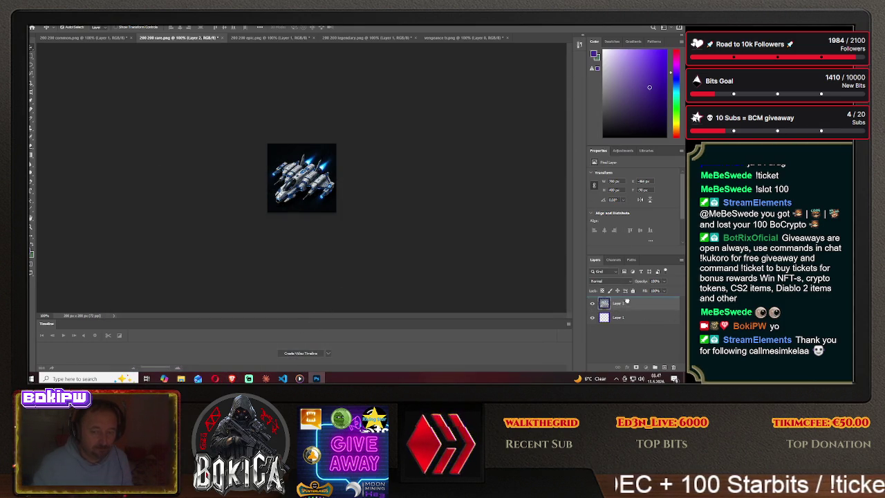
# - Move the ship layer below the purple frame layer and nudge the ship inside the frame
pyautogui.moveTo(626, 301); pyautogui.dragTo(618, 318)
pyautogui.moveTo(313, 180)
pyautogui.mouseDown()
pyautogui.moveTo(226, 176)
pyautogui.moveTo(325, 168)
pyautogui.mouseUp()
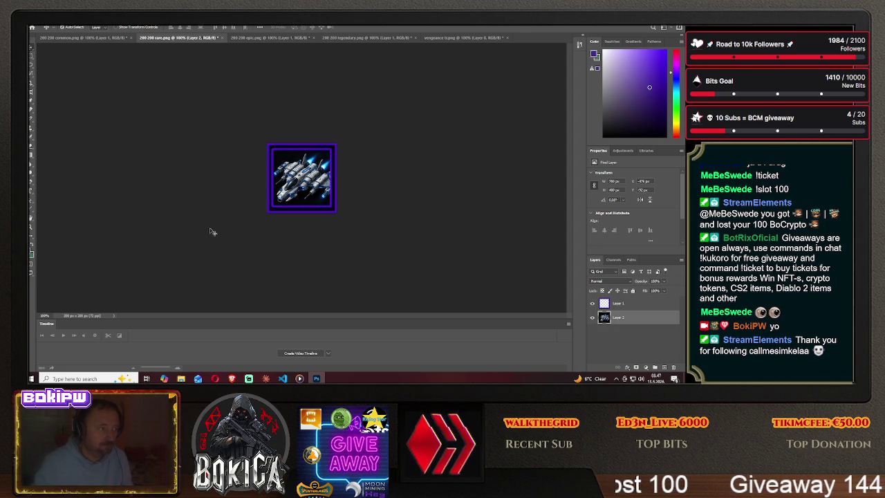
pyautogui.click(232, 378)
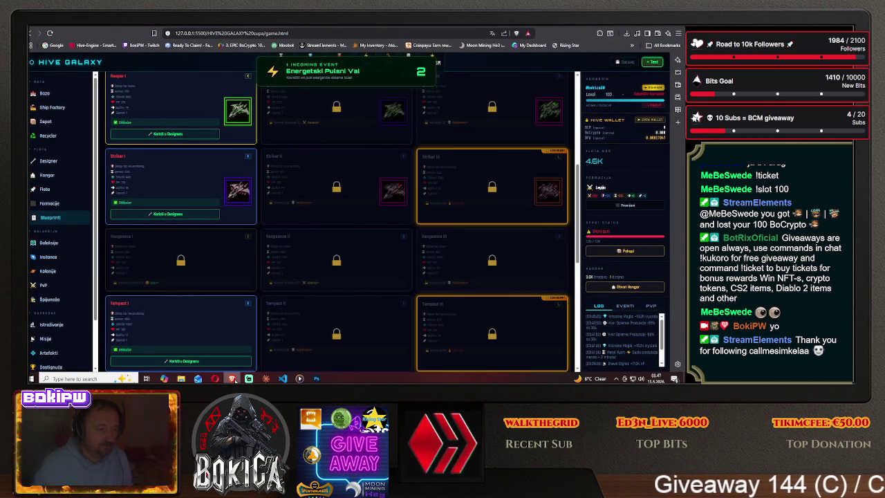
pyautogui.hotkey('alt', 'Tab')
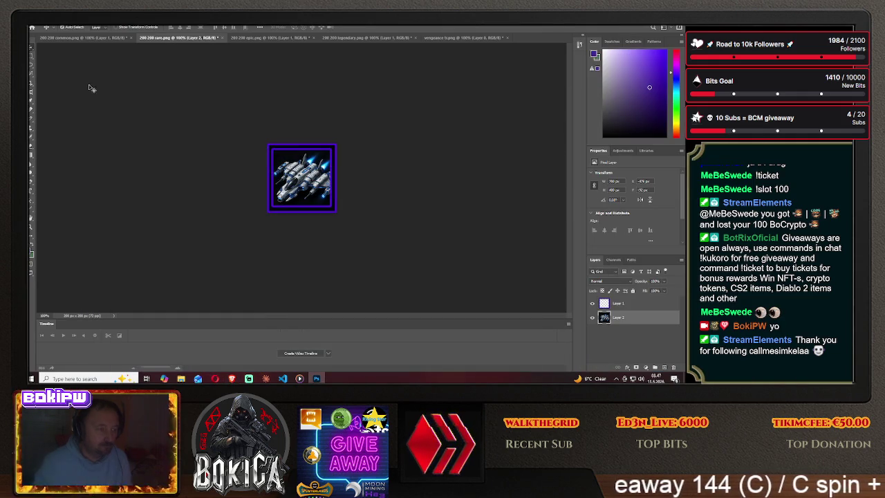
pyautogui.click(33, 26)
# - Save a copy of the rare sprite as vengeance2.png in the HIVE GALAXY img folder
pyautogui.click(55, 92)
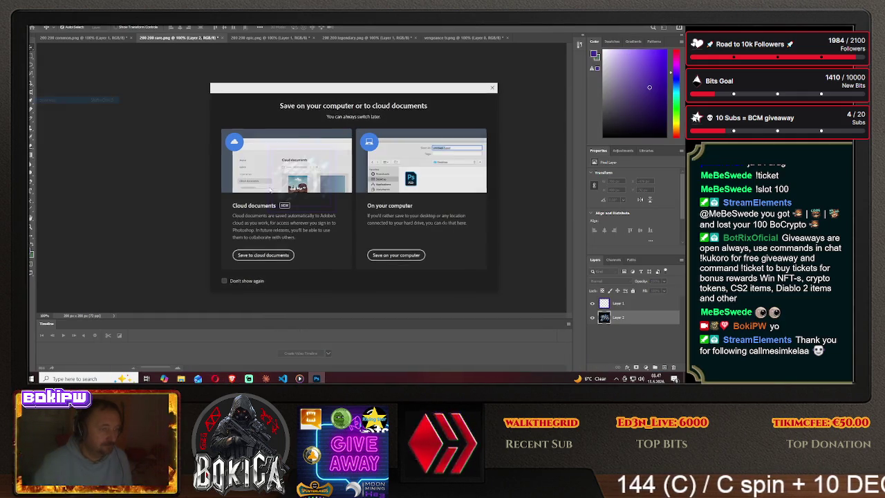
pyautogui.click(397, 255)
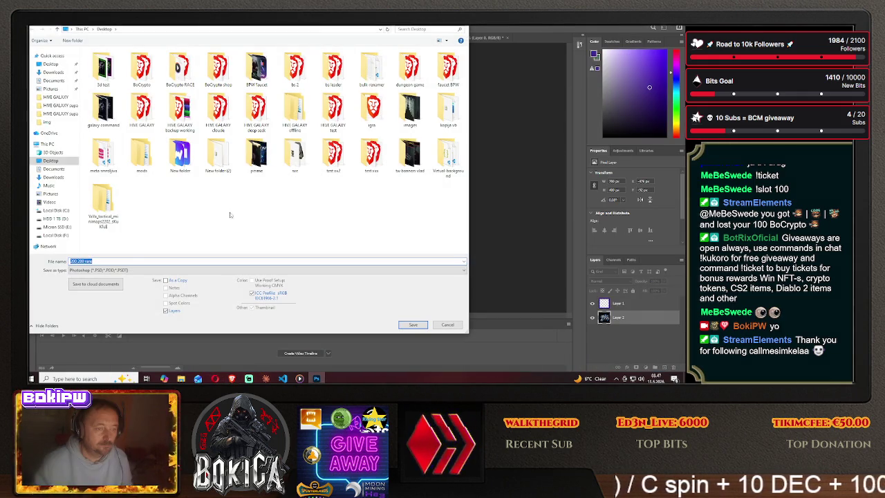
pyautogui.doubleClick(103, 155)
pyautogui.doubleClick(106, 67)
pyautogui.doubleClick(107, 76)
pyautogui.click(117, 270)
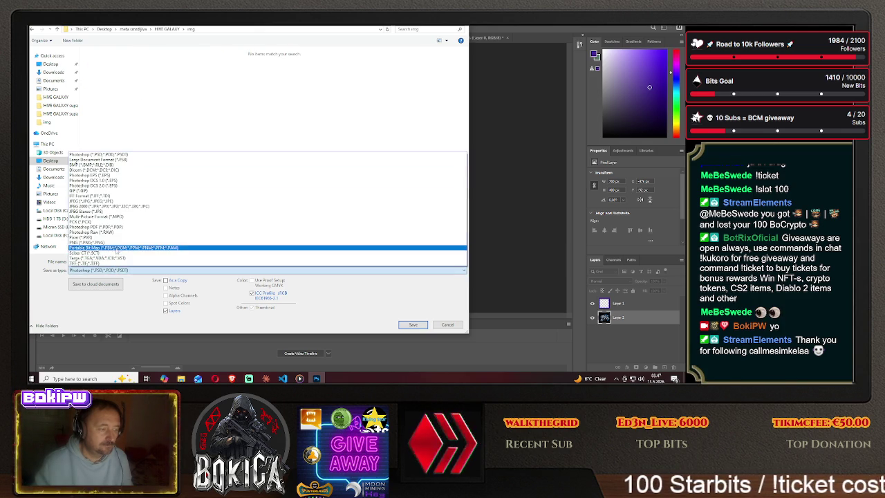
pyautogui.click(119, 243)
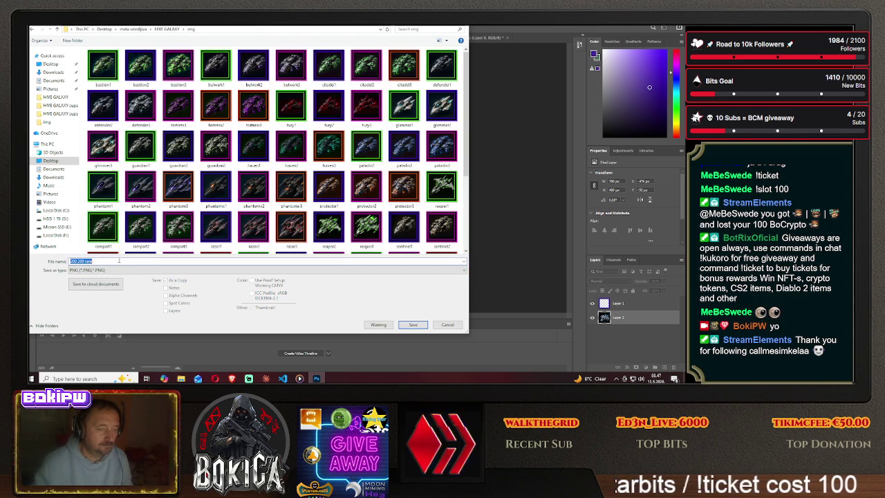
pyautogui.scroll(-3, 208, 208)
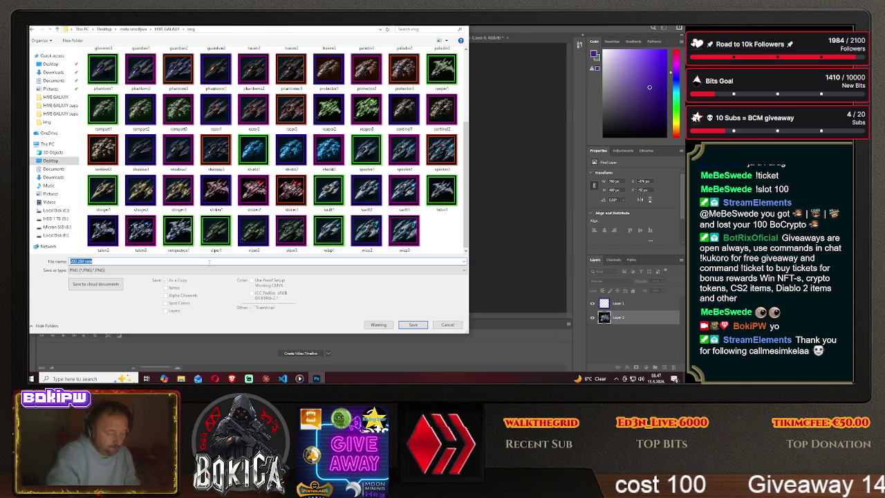
pyautogui.write('vengeance')
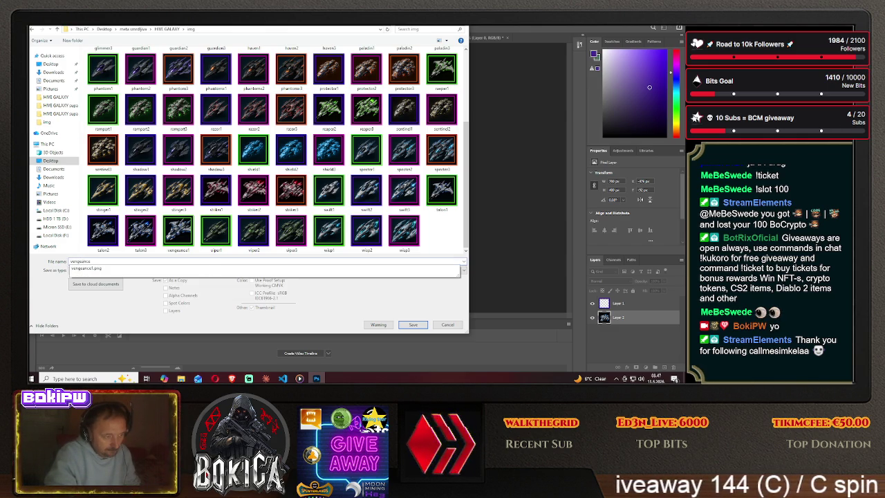
pyautogui.write('2')
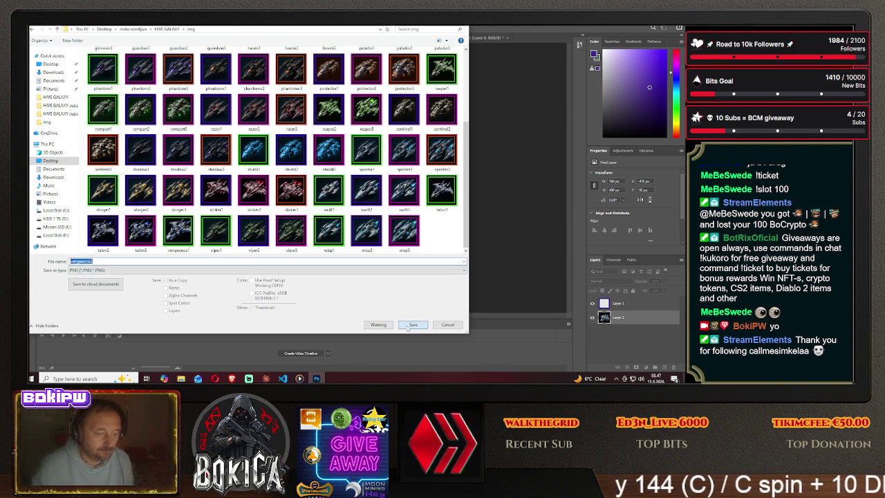
pyautogui.click(410, 326)
pyautogui.click(391, 121)
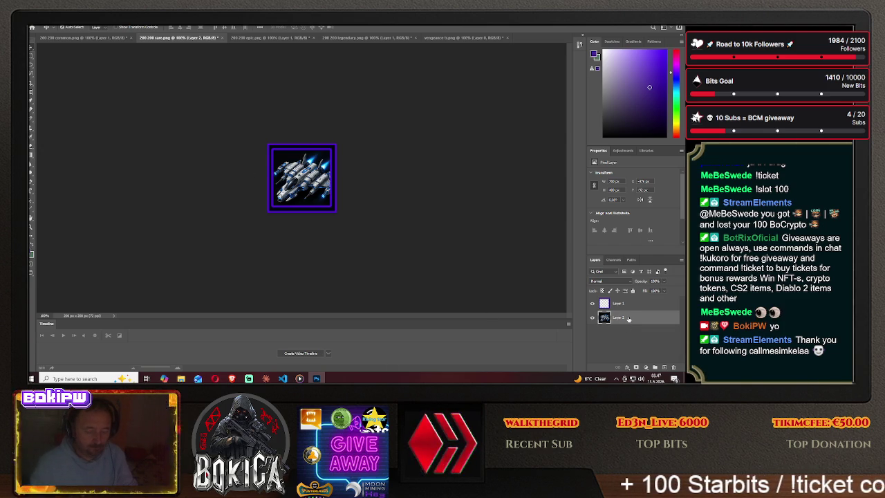
# - Delete the old ship from the epic sprite, leaving the empty magenta frame
pyautogui.press('Delete')
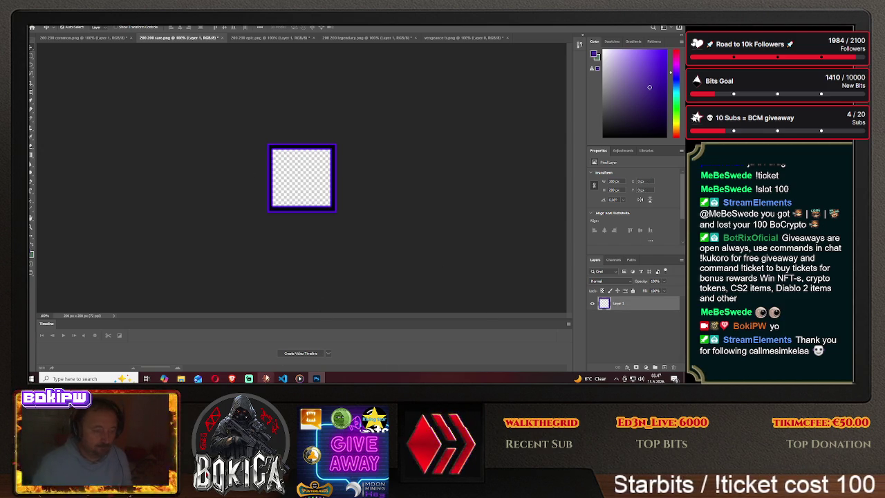
pyautogui.hotkey('alt', 'Tab')
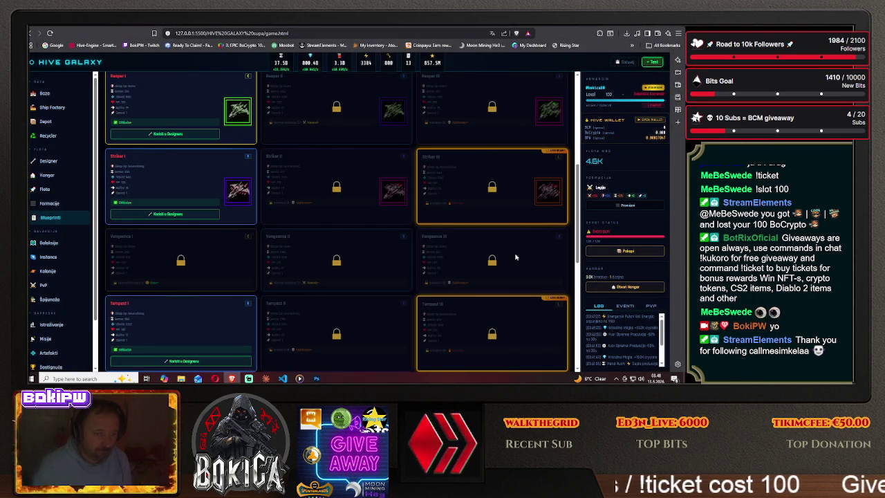
pyautogui.click(316, 378)
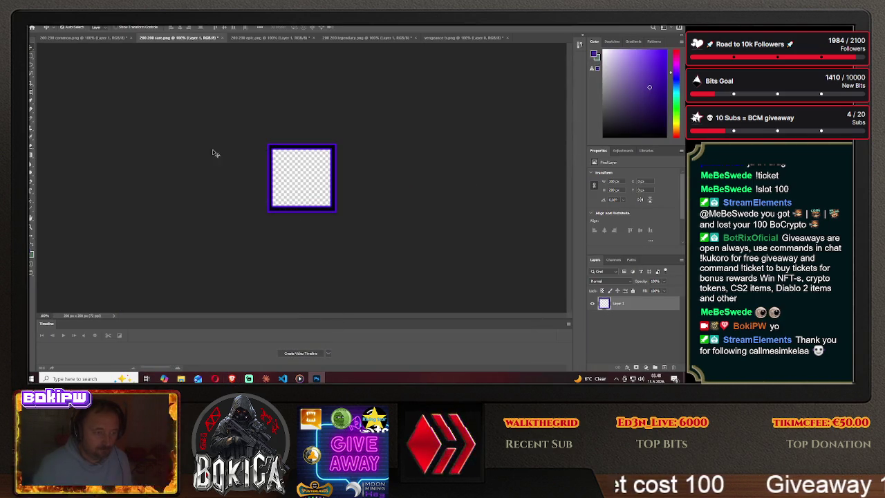
# - Drag the vengeance ship into the epic sprite, centre it, and stack the frame layer above it
pyautogui.click(477, 37)
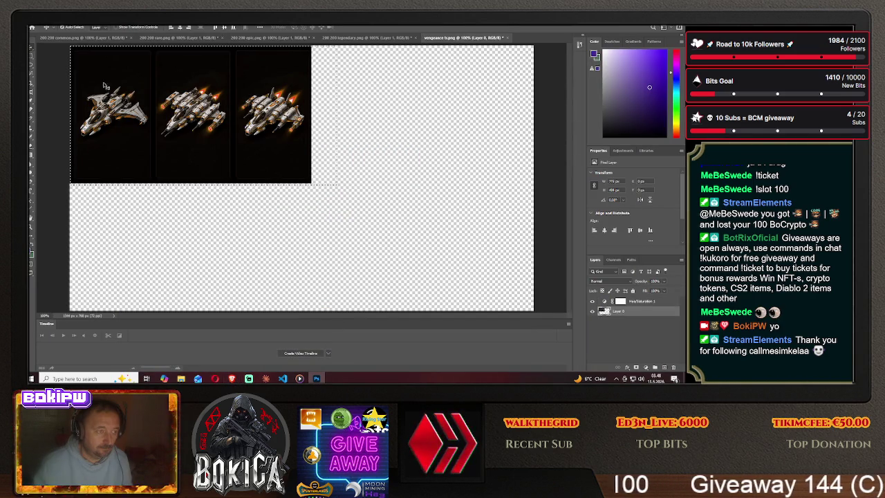
pyautogui.moveTo(219, 115)
pyautogui.mouseDown()
pyautogui.moveTo(266, 41)
pyautogui.moveTo(371, 181)
pyautogui.mouseUp()
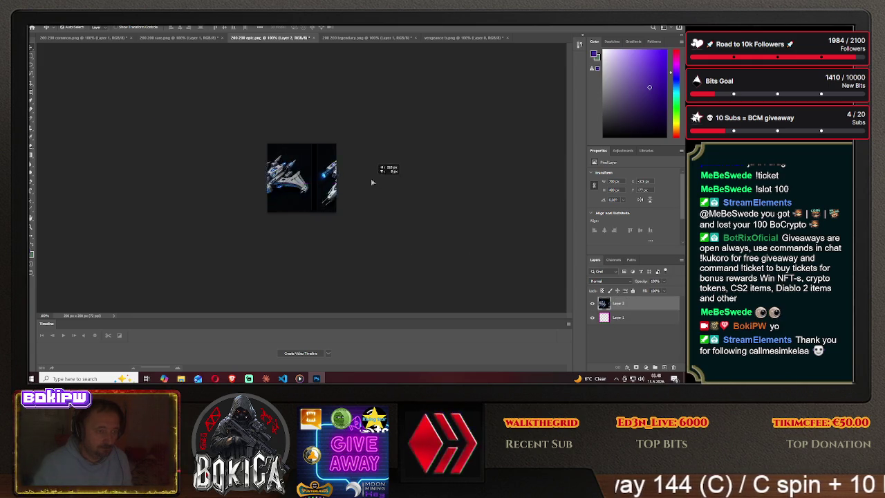
pyautogui.moveTo(372, 182)
pyautogui.mouseDown()
pyautogui.moveTo(320, 181)
pyautogui.moveTo(325, 163)
pyautogui.mouseUp()
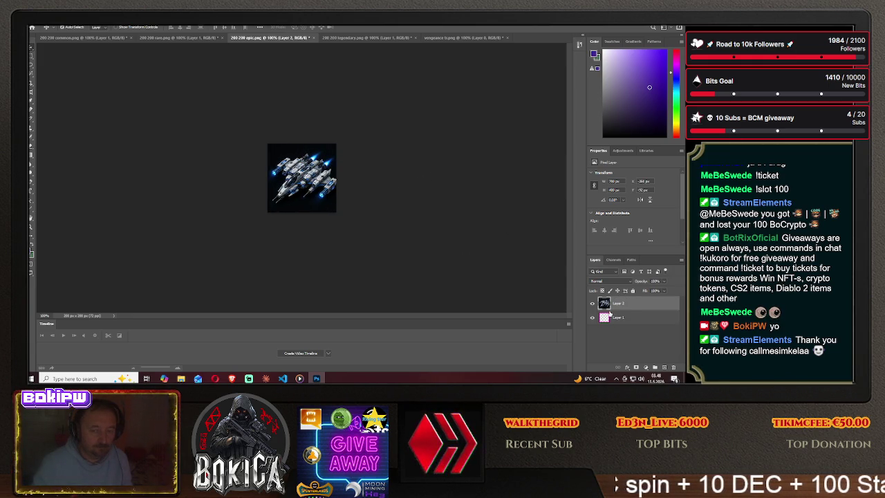
pyautogui.moveTo(630, 316); pyautogui.dragTo(626, 301)
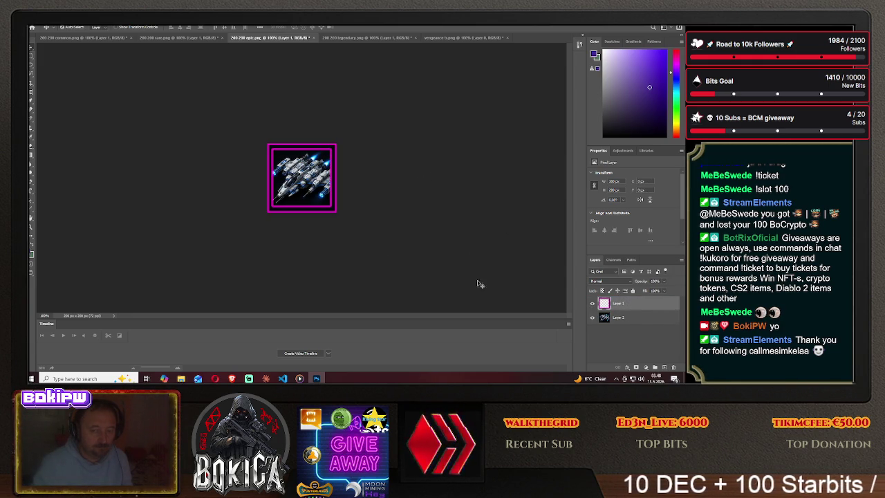
pyautogui.moveTo(313, 177); pyautogui.dragTo(324, 166)
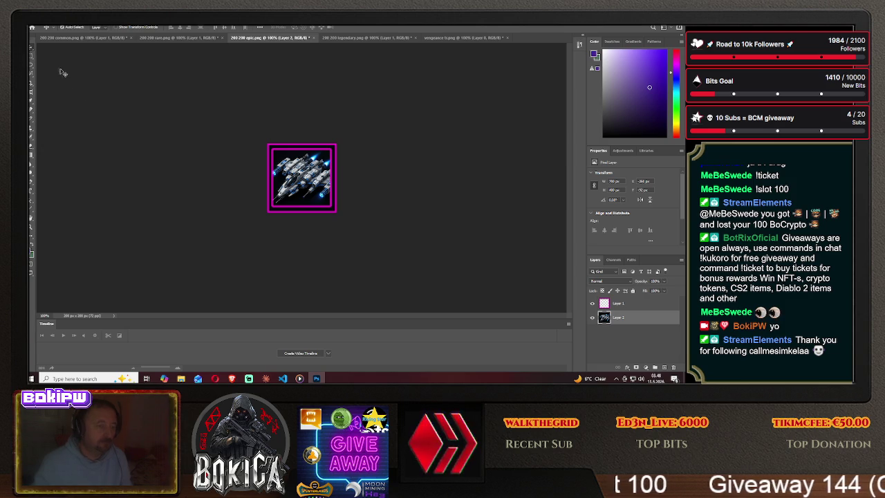
pyautogui.click(46, 26)
pyautogui.click(63, 101)
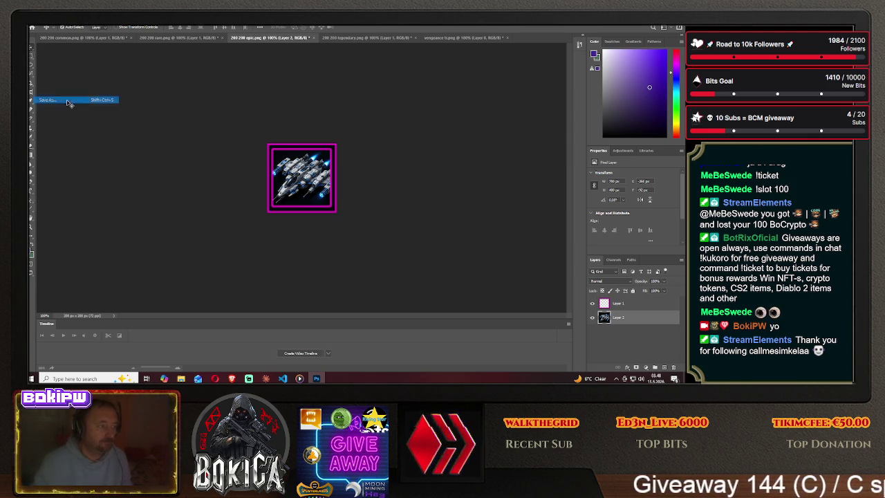
# - Save the magenta-framed epic sprite as vengeance3.png in the HIVE GALAXY img folder
pyautogui.click(387, 254)
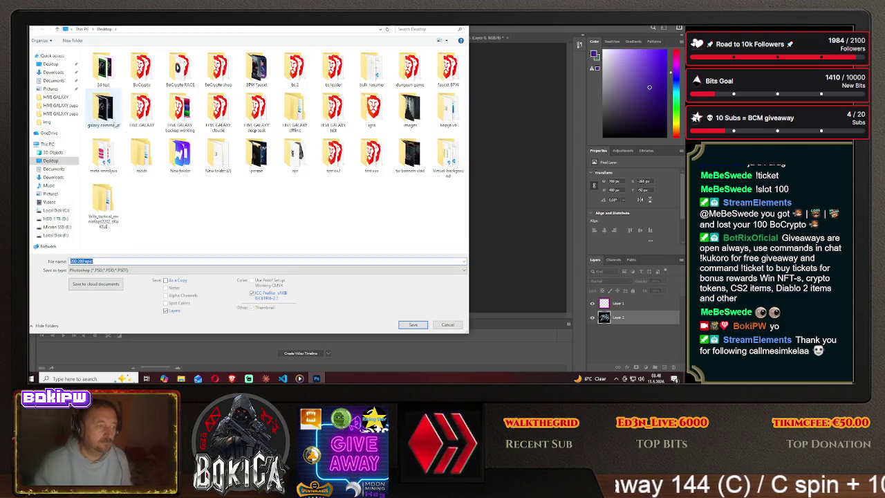
pyautogui.doubleClick(104, 155)
pyautogui.doubleClick(104, 71)
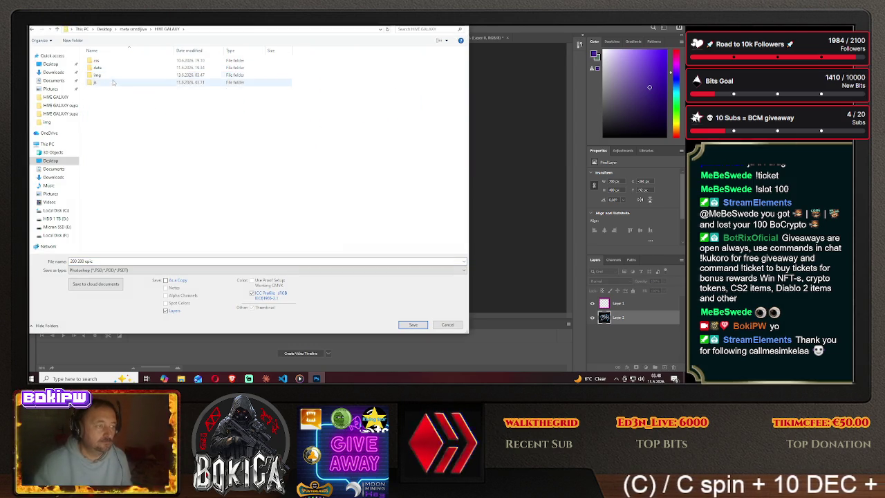
pyautogui.click(126, 270)
pyautogui.click(124, 253)
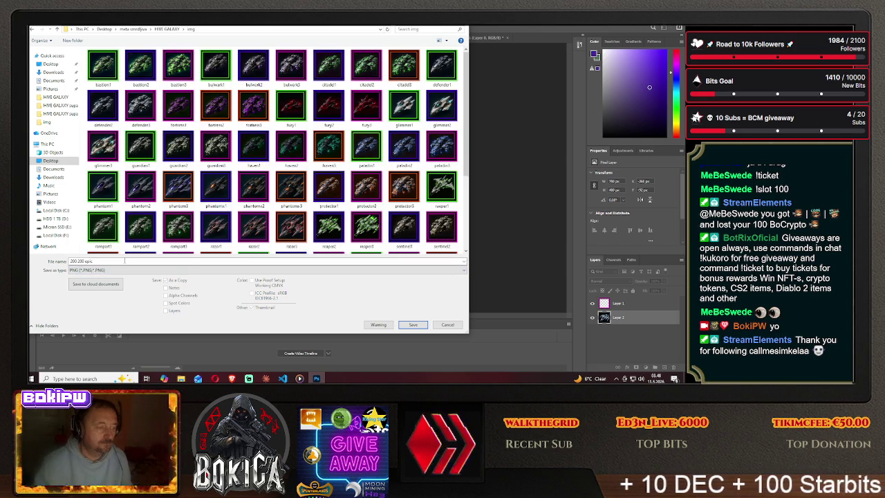
pyautogui.write('vengean')
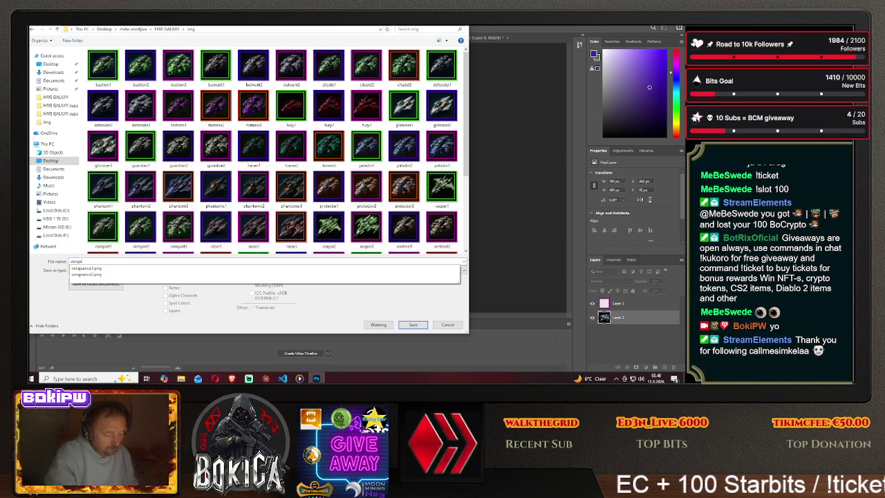
pyautogui.write('ce')
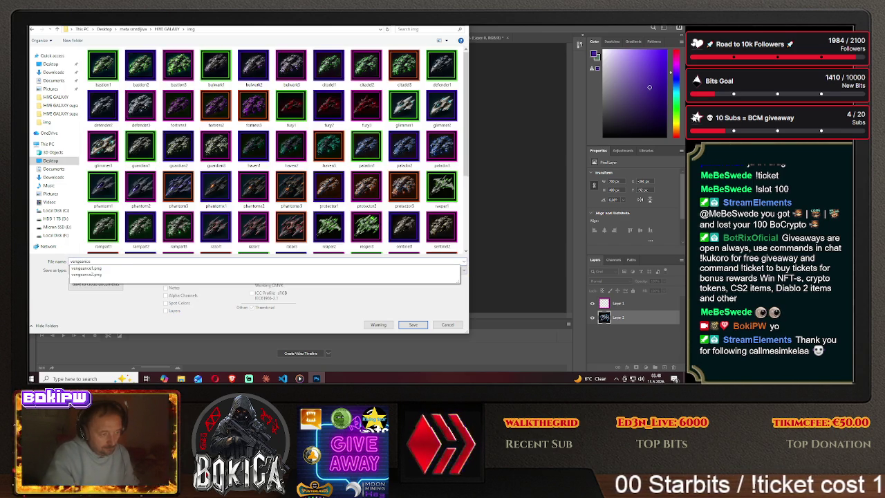
pyautogui.write('3')
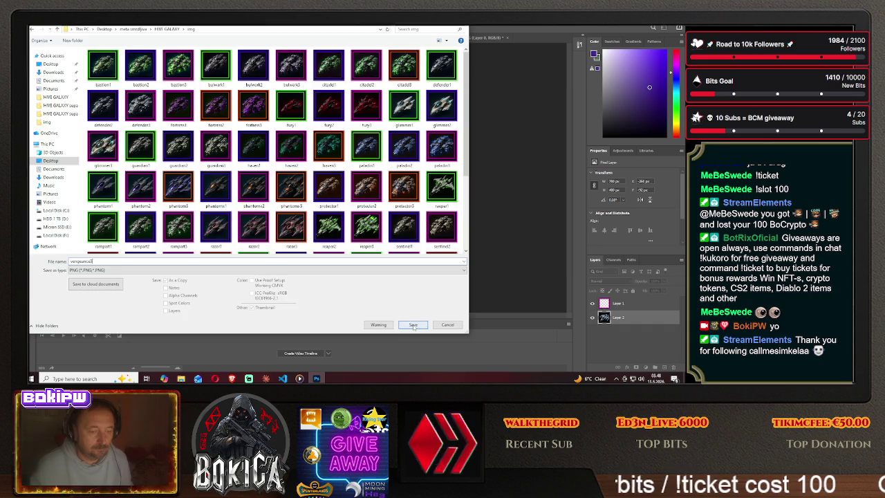
pyautogui.click(413, 325)
pyautogui.click(398, 123)
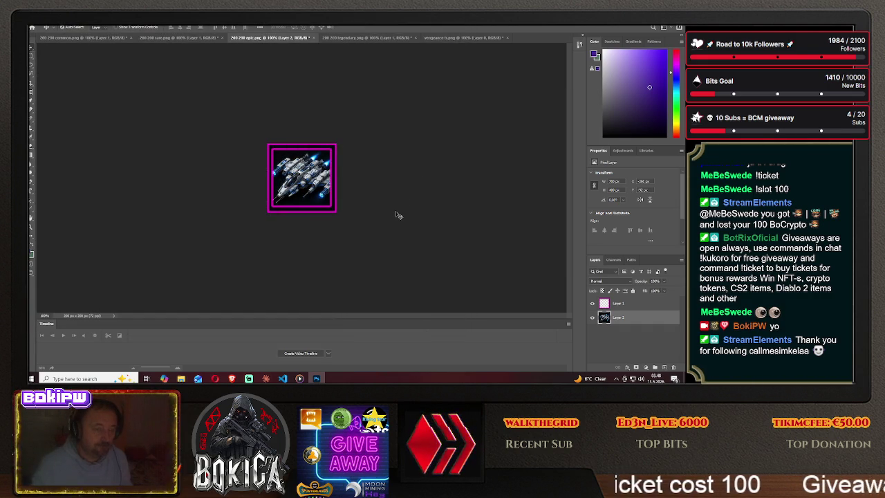
# - Deselect the ships in vengeance tr.png and close it without saving changes
pyautogui.click(449, 38)
pyautogui.press('m')
pyautogui.hotkey('ctrl', 'd')
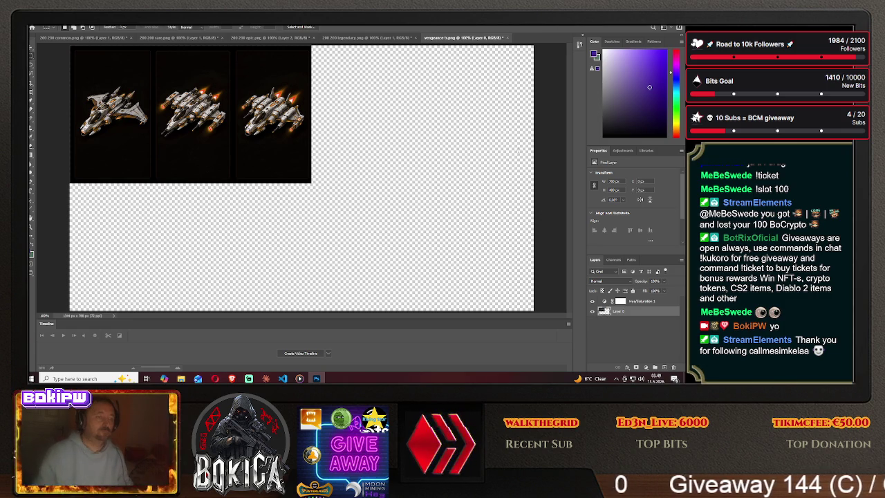
pyautogui.click(366, 37)
pyautogui.click(450, 37)
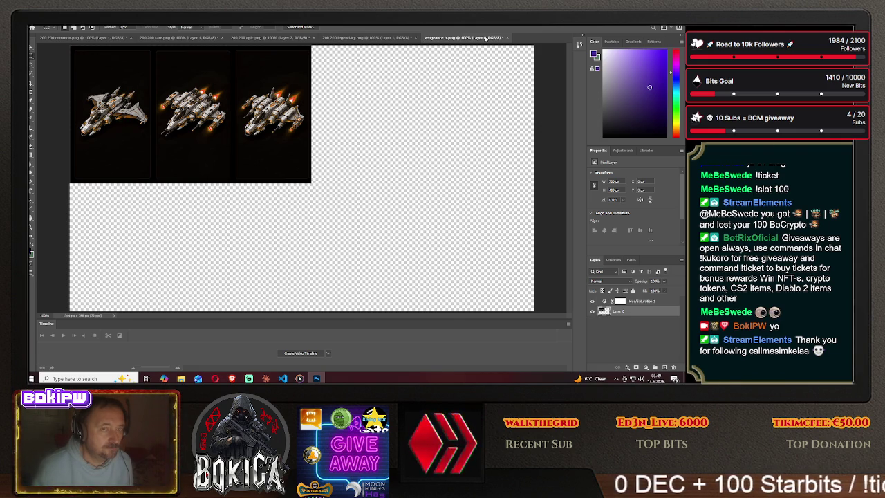
pyautogui.click(507, 39)
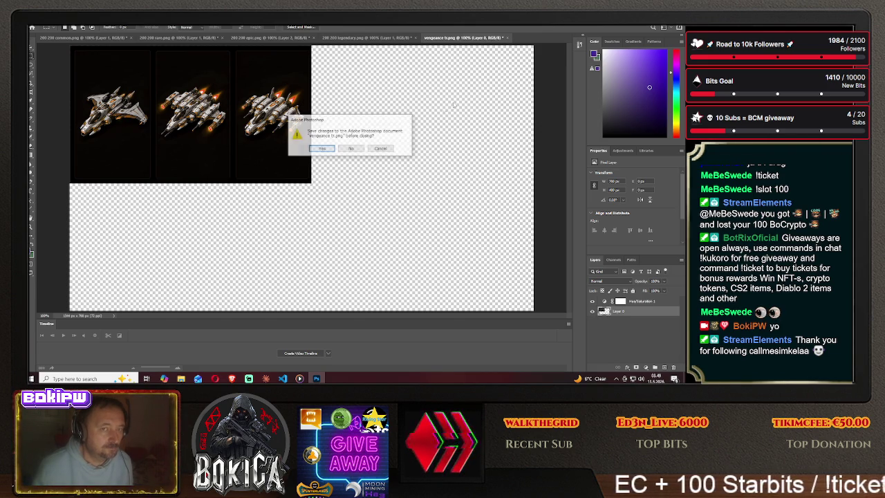
pyautogui.click(362, 149)
# - Open vengeance tr.png from the Desktop folder
pyautogui.click(48, 25)
pyautogui.click(51, 36)
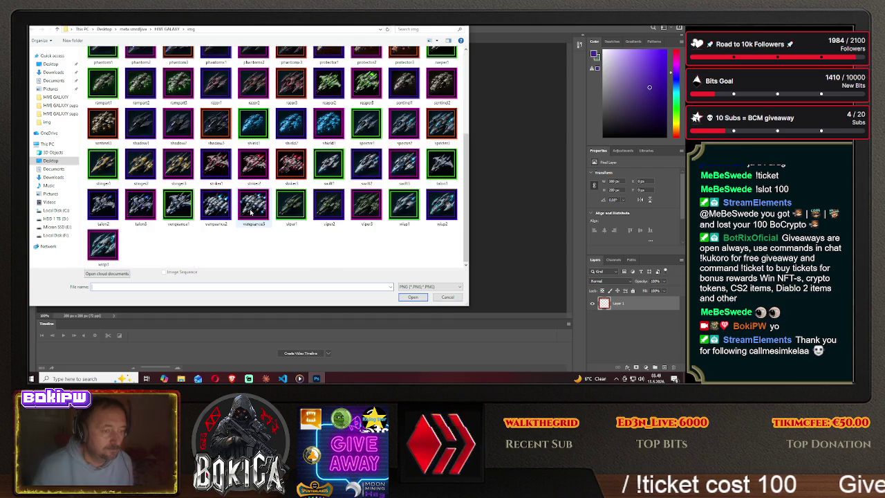
pyautogui.click(50, 160)
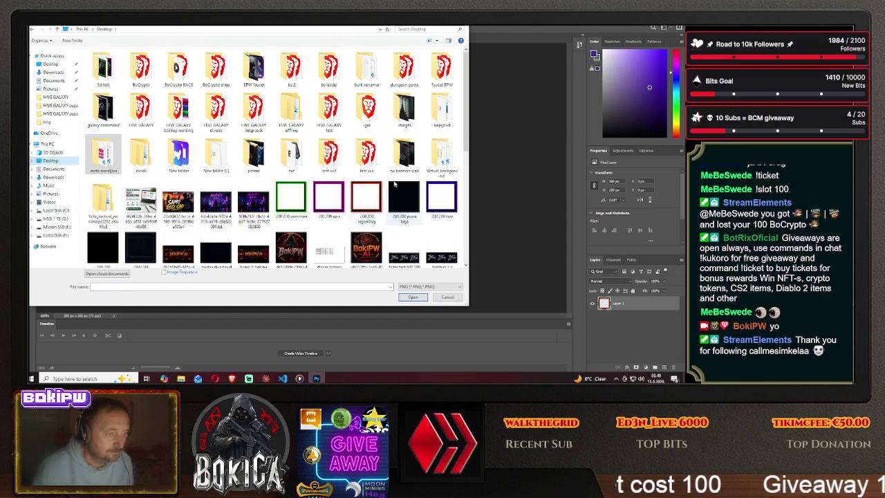
pyautogui.scroll(-10, 394, 186)
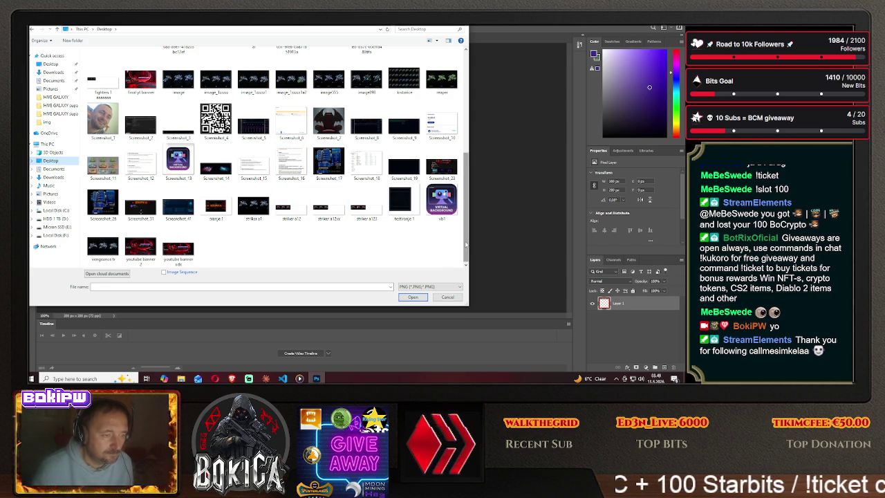
pyautogui.scroll(1, 465, 244)
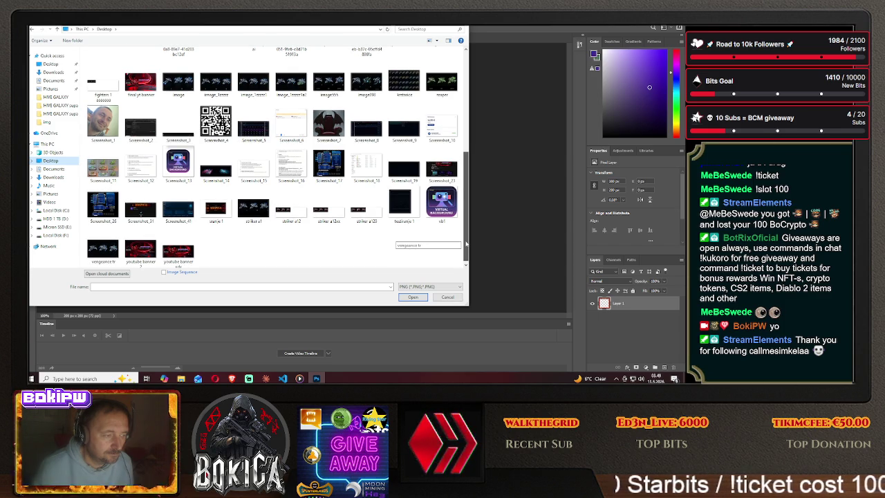
pyautogui.scroll(-1, 465, 244)
pyautogui.click(102, 247)
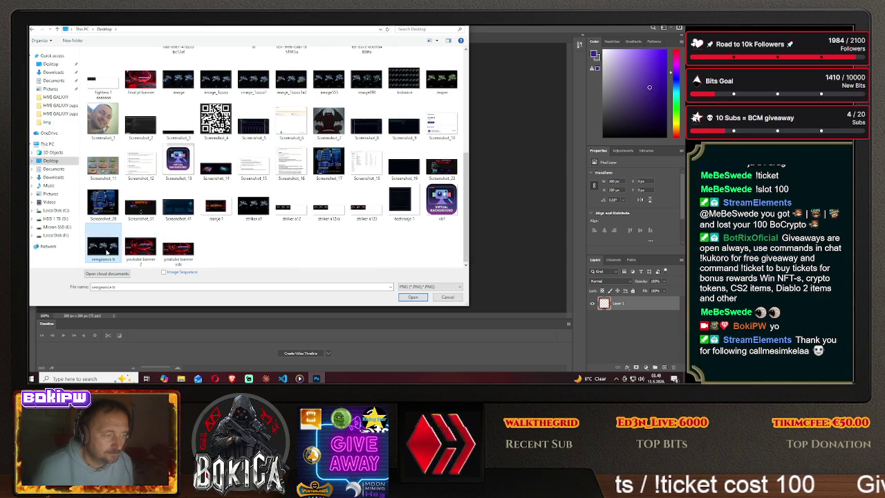
pyautogui.click(412, 297)
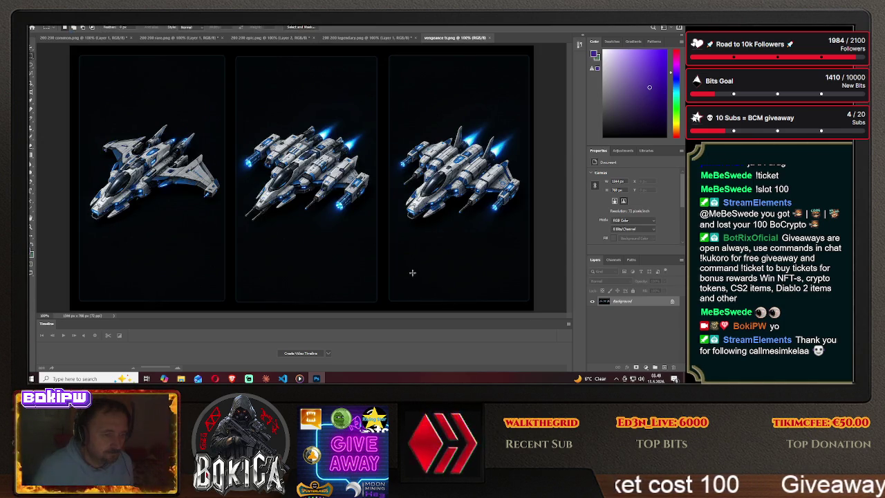
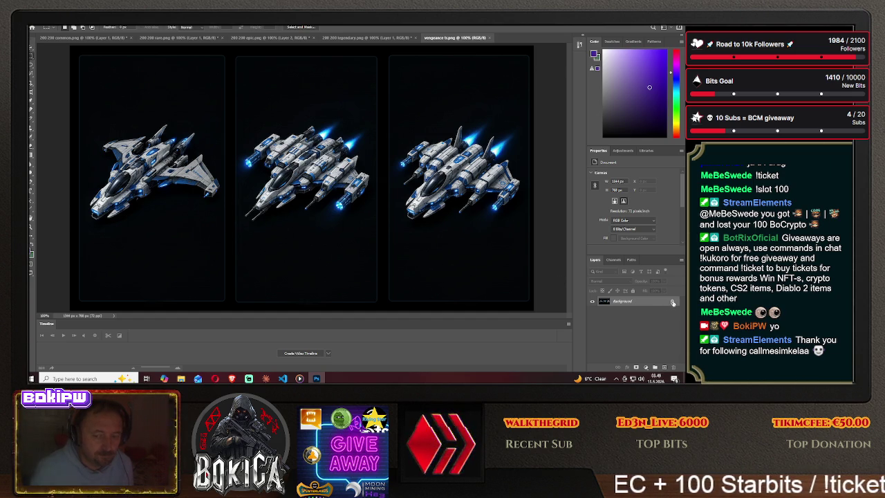
# - Add a Hue/Saturation layer shifting the ships' blue glow to orange, then begin Save As
pyautogui.click(622, 151)
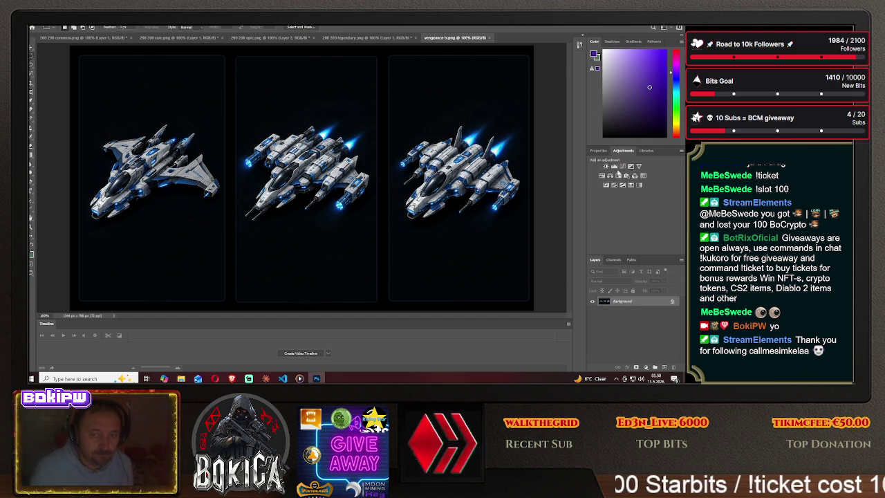
pyautogui.click(602, 177)
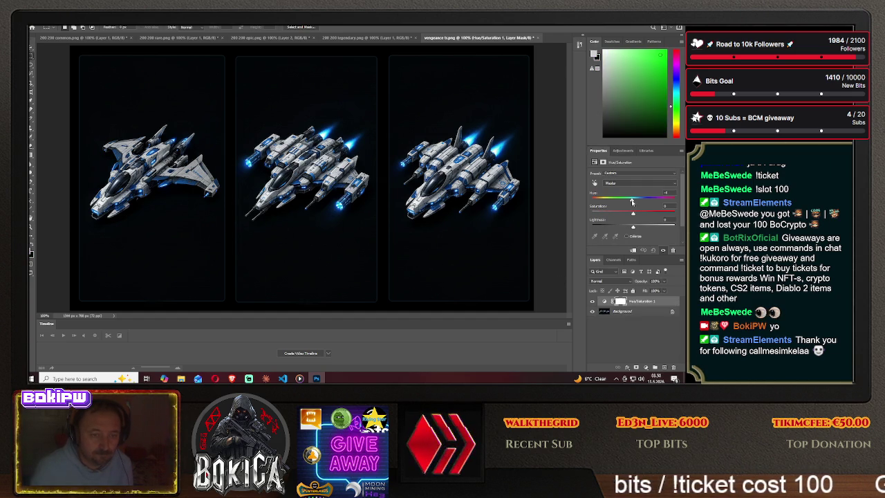
pyautogui.moveTo(631, 201); pyautogui.dragTo(615, 202)
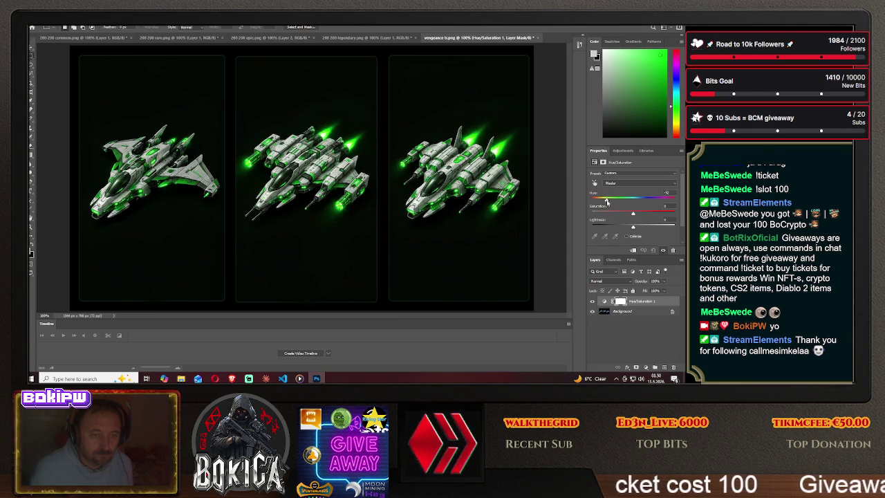
pyautogui.moveTo(607, 201); pyautogui.dragTo(592, 201)
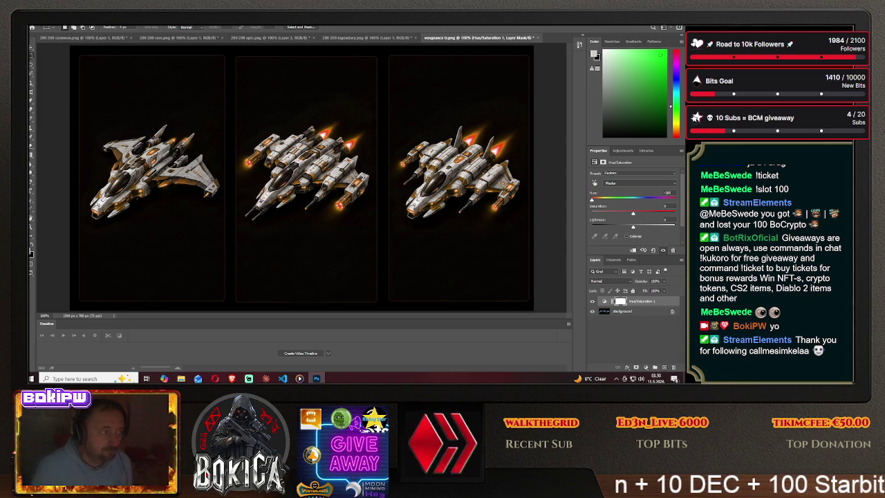
pyautogui.click(32, 27)
pyautogui.click(62, 102)
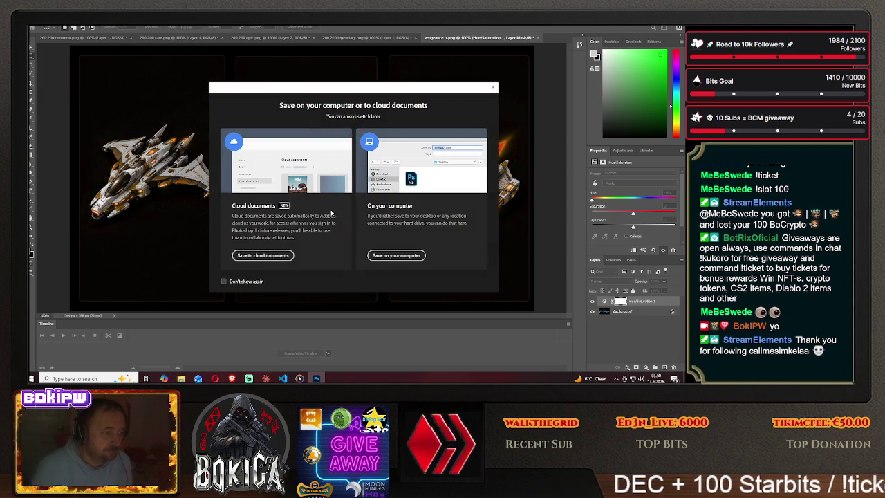
# - Save the sheet to the computer as a PNG over the existing vengeance file, then close it
pyautogui.click(397, 256)
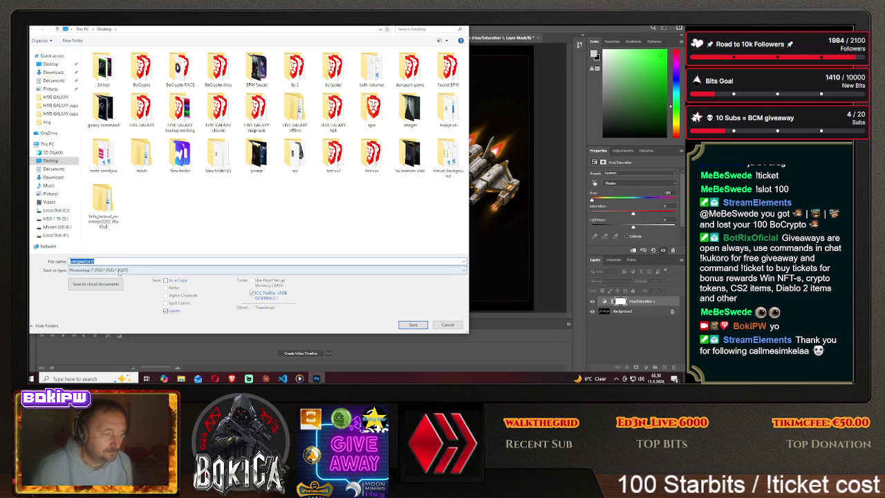
pyautogui.click(119, 271)
pyautogui.click(90, 225)
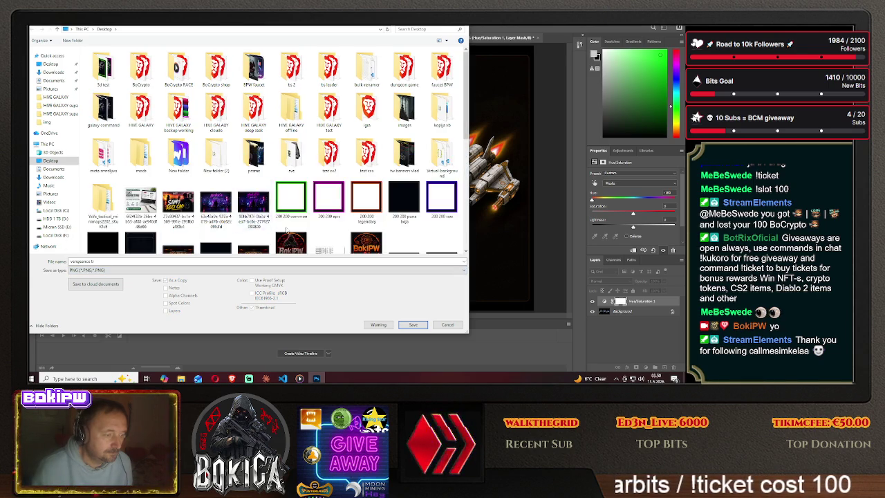
pyautogui.scroll(-10, 287, 232)
pyautogui.click(103, 235)
pyautogui.click(413, 324)
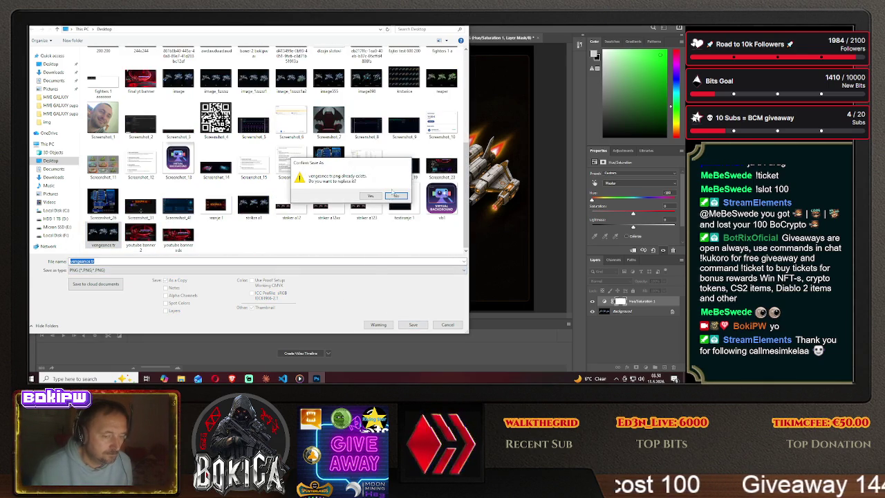
pyautogui.click(371, 196)
pyautogui.click(393, 123)
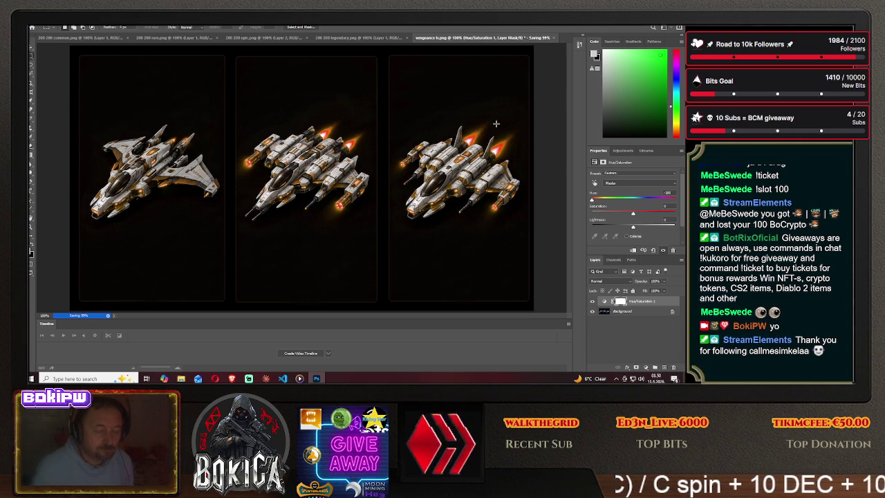
pyautogui.click(538, 38)
# - Discard the layered changes, reopen vengeance fr.png, then switch to the game browser
pyautogui.click(352, 153)
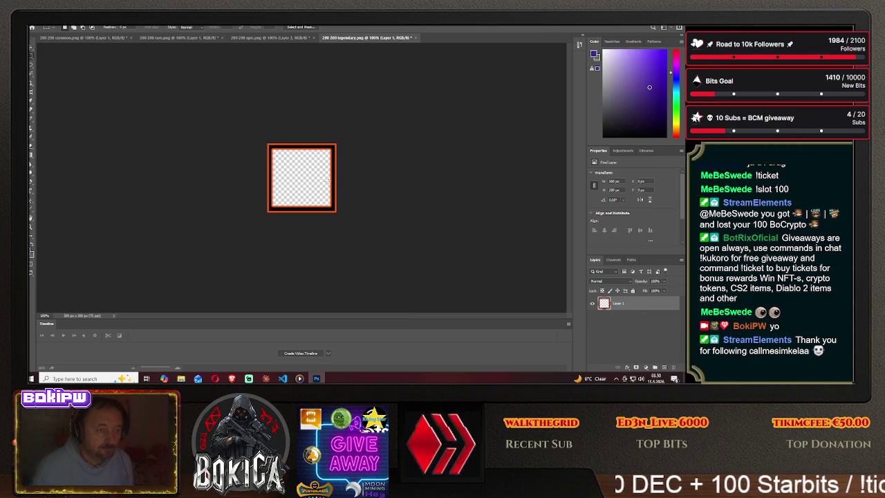
pyautogui.click(46, 28)
pyautogui.click(44, 32)
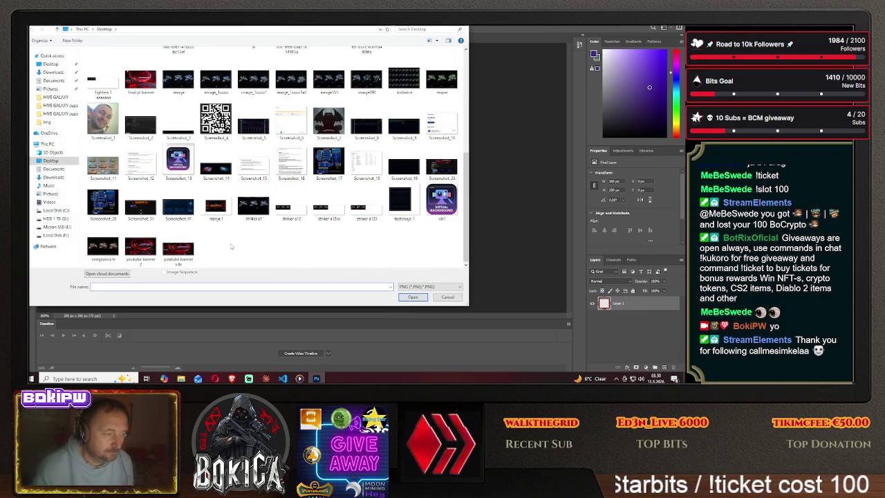
pyautogui.click(112, 252)
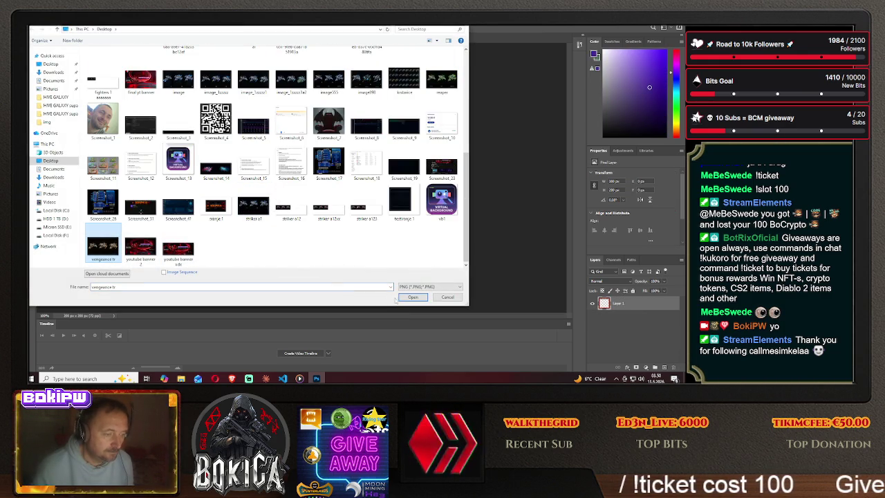
pyautogui.click(408, 297)
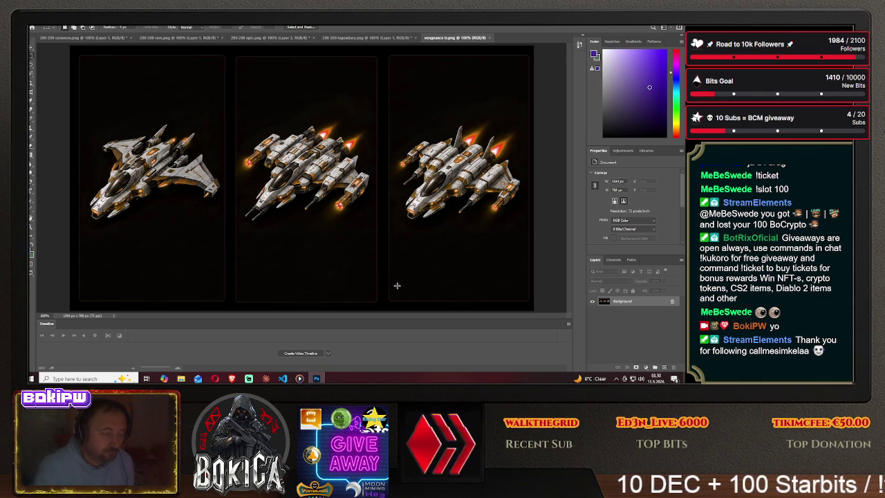
pyautogui.hotkey('alt', 'Tab')
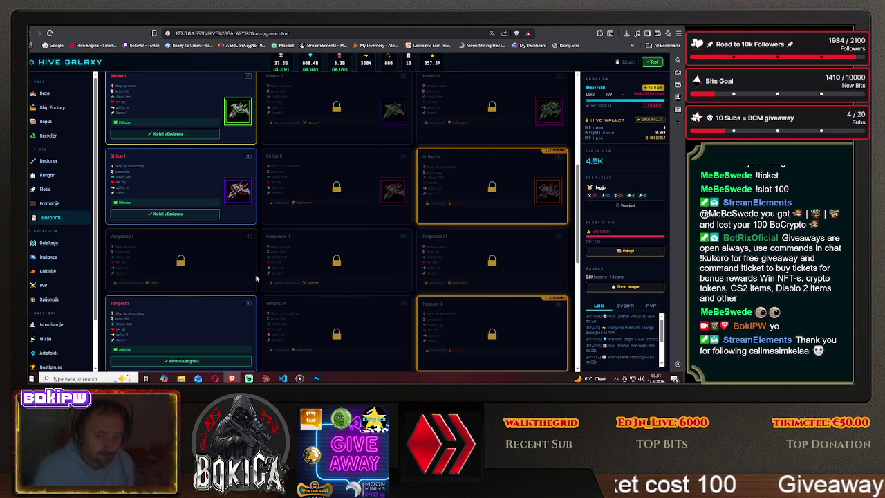
# - Flip to Photoshop and back, scroll the Blueprints ship rows, then show the desktop
pyautogui.click(316, 378)
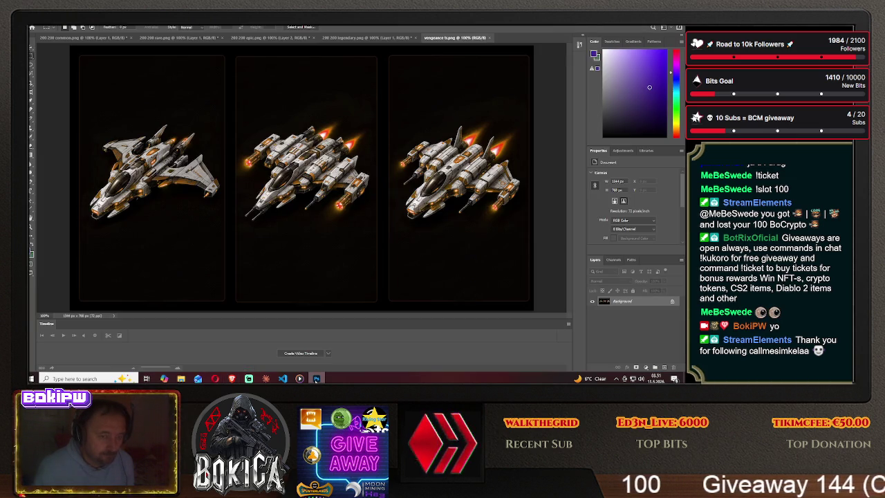
pyautogui.click(316, 378)
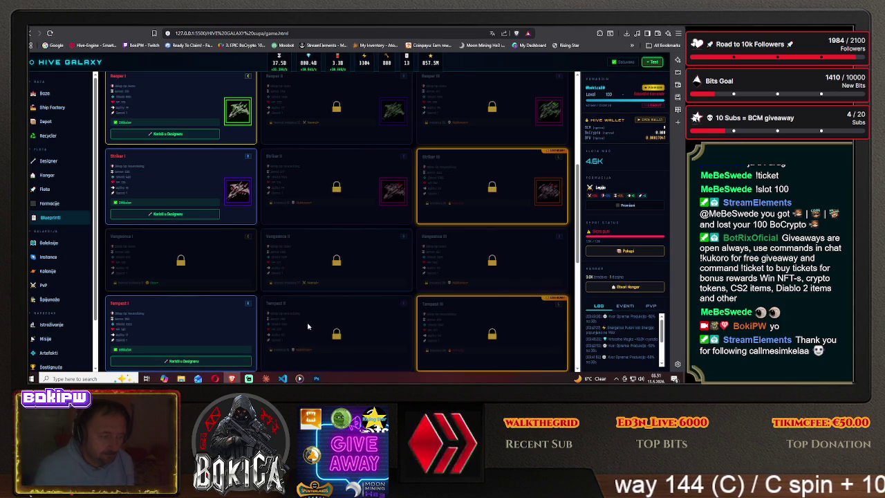
pyautogui.scroll(-1, 309, 327)
pyautogui.scroll(3, 308, 326)
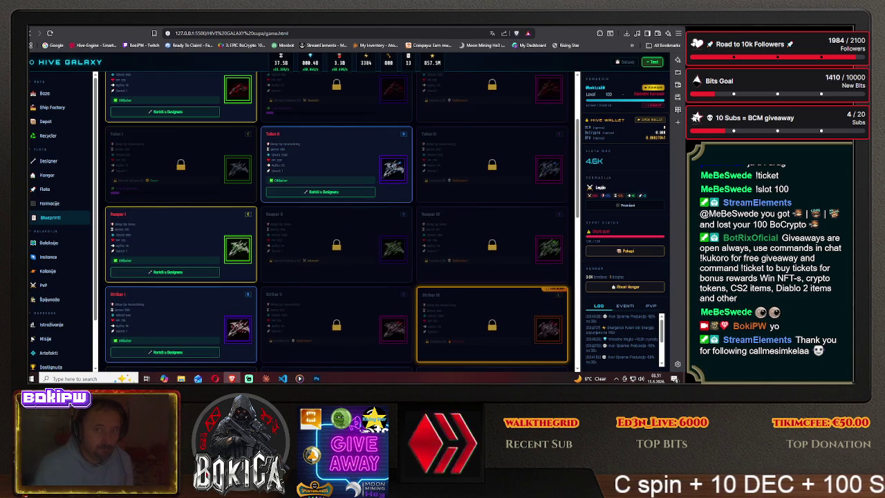
pyautogui.press('super+d')
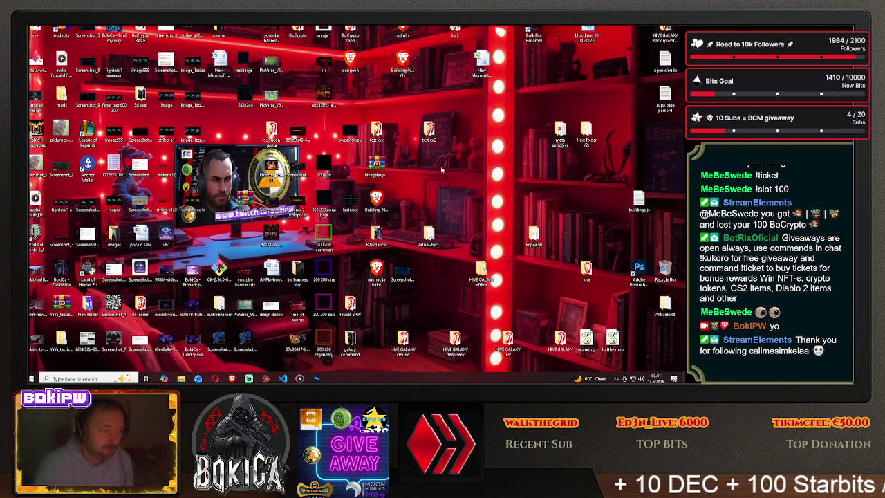
# - Copy the img folder from the HIVE GALAXY project folder
pyautogui.doubleClick(560, 133)
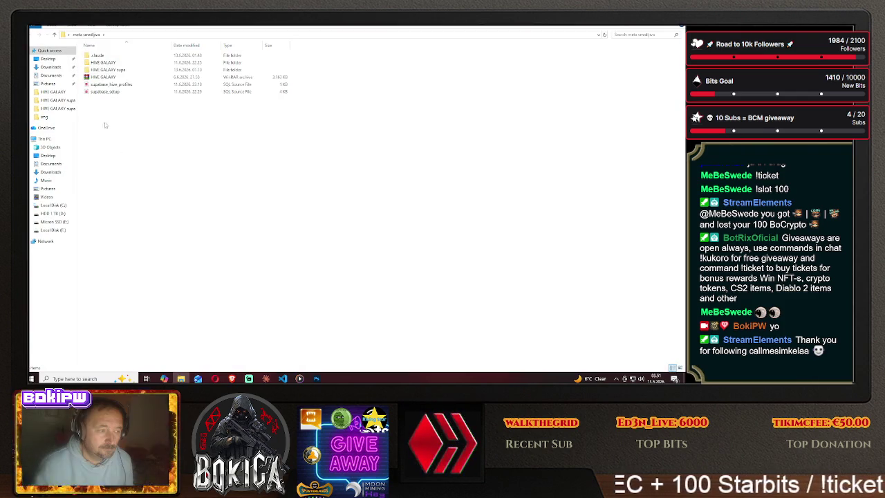
pyautogui.doubleClick(103, 62)
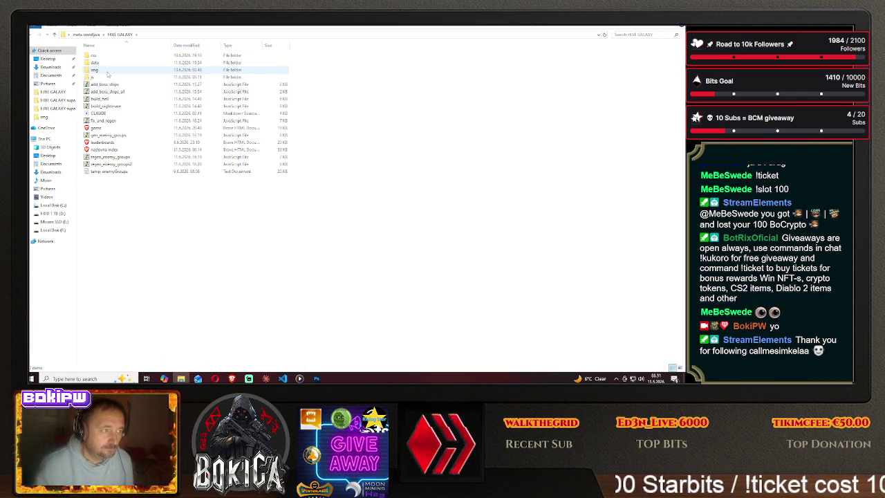
pyautogui.rightClick(113, 70)
pyautogui.click(131, 234)
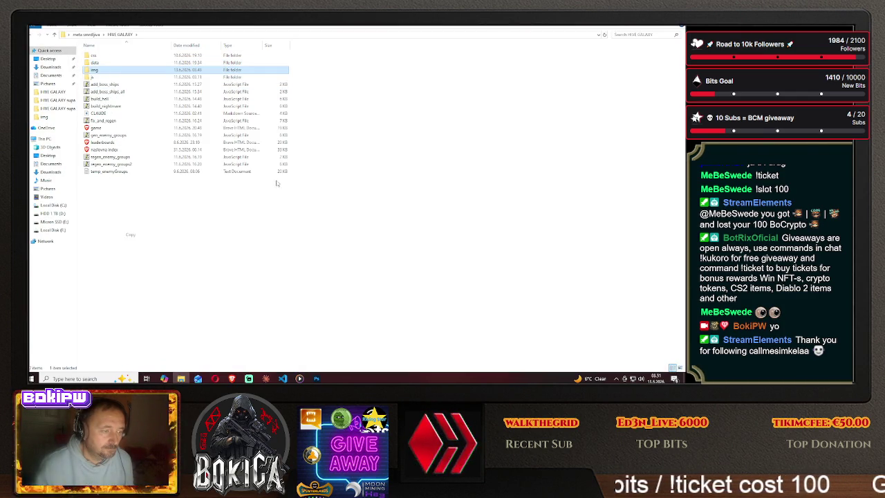
pyautogui.click(679, 28)
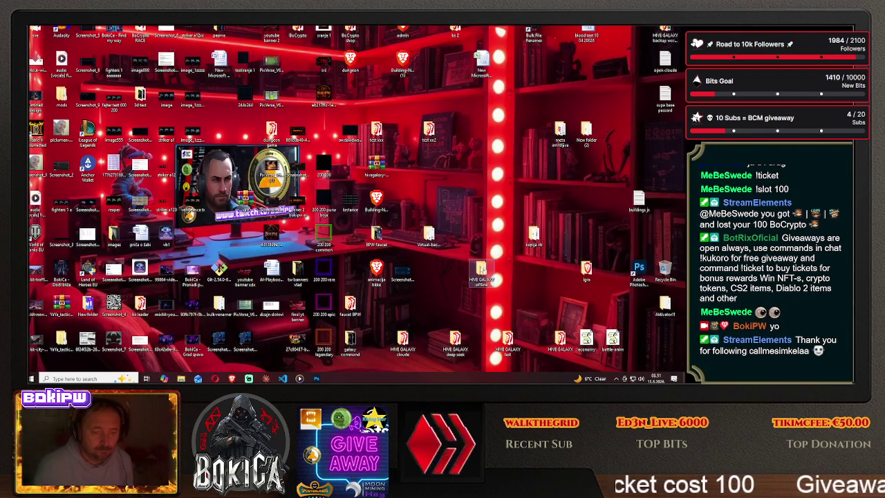
# - Paste img into HIVE GALAXY offline > HIVE GALAXY supa, replacing the existing files
pyautogui.doubleClick(482, 273)
pyautogui.doubleClick(113, 62)
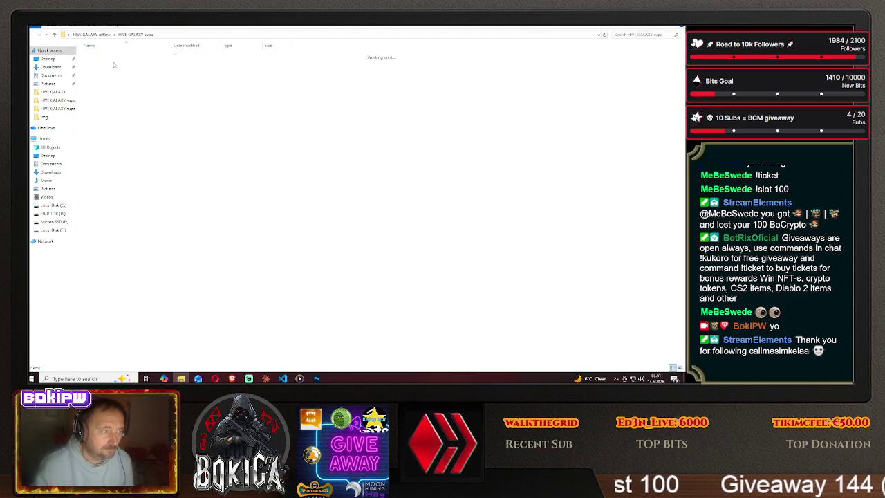
pyautogui.rightClick(150, 161)
pyautogui.click(170, 217)
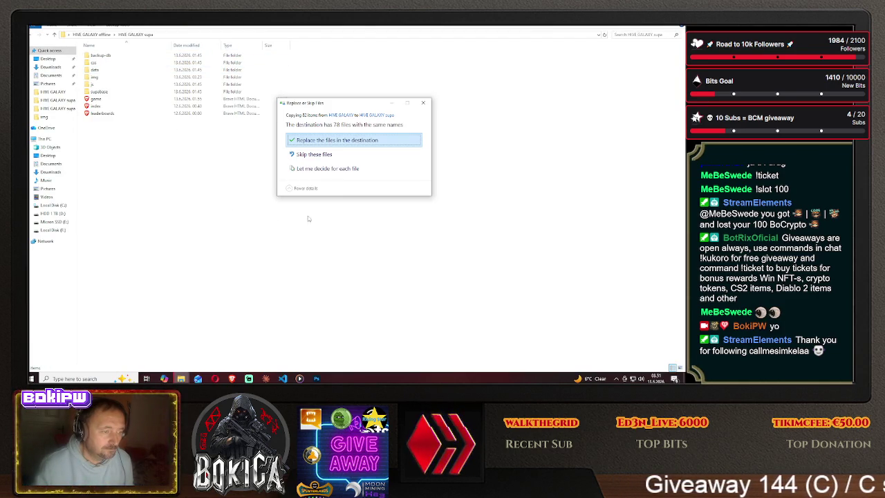
pyautogui.click(336, 140)
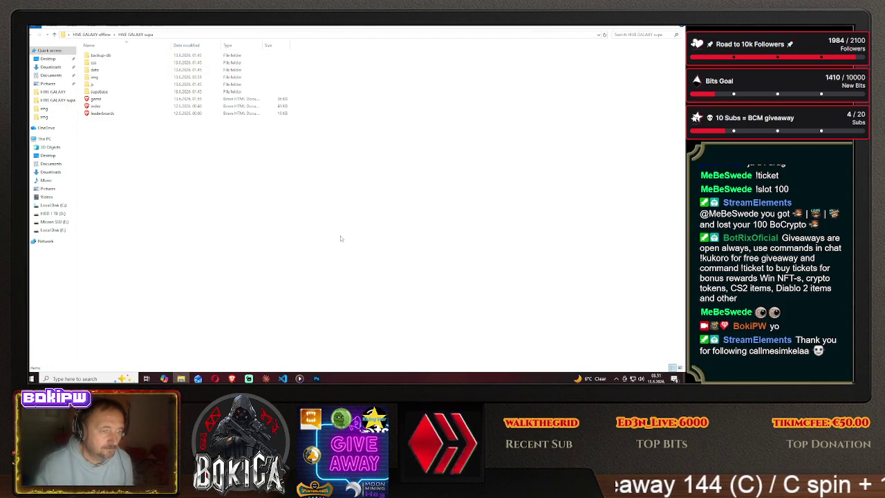
# - Close the supa window and open the game's Blueprints page in the browser
pyautogui.hotkey('alt', 'F4')
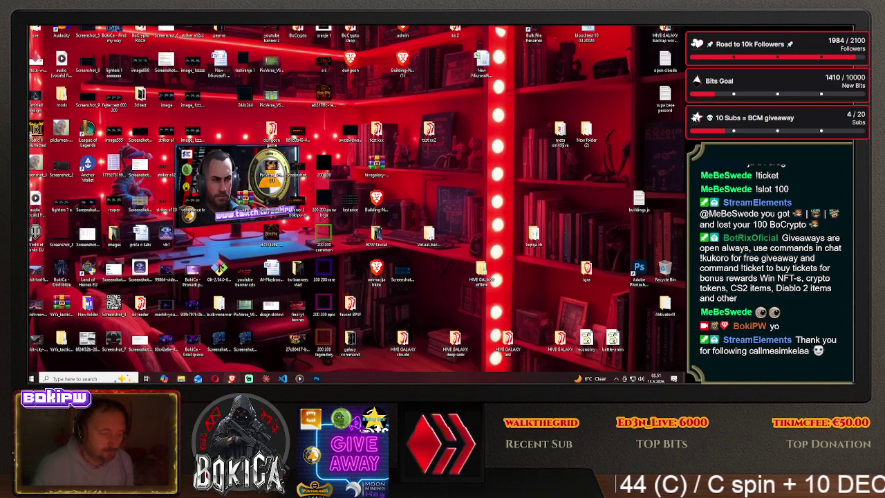
pyautogui.hotkey('alt', 'Tab')
pyautogui.click(46, 218)
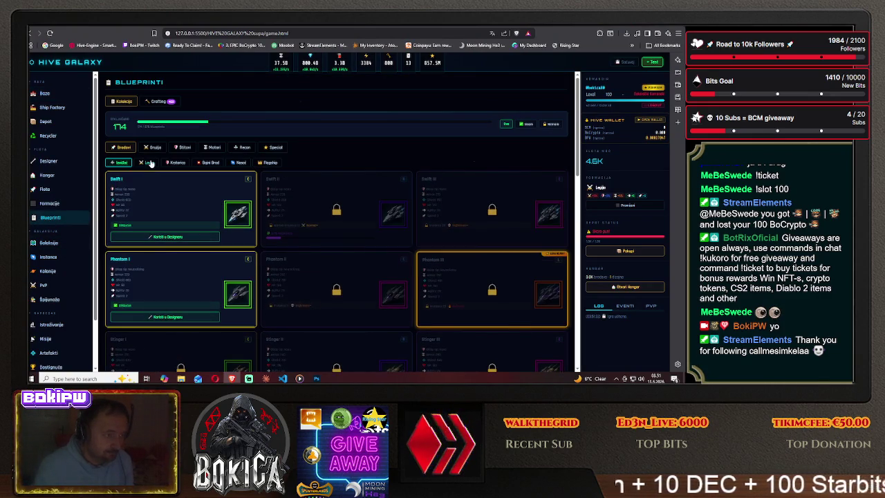
# - Scroll the Blueprints grid to the Vengeance cards, then return to Photoshop
pyautogui.scroll(-4, 172, 267)
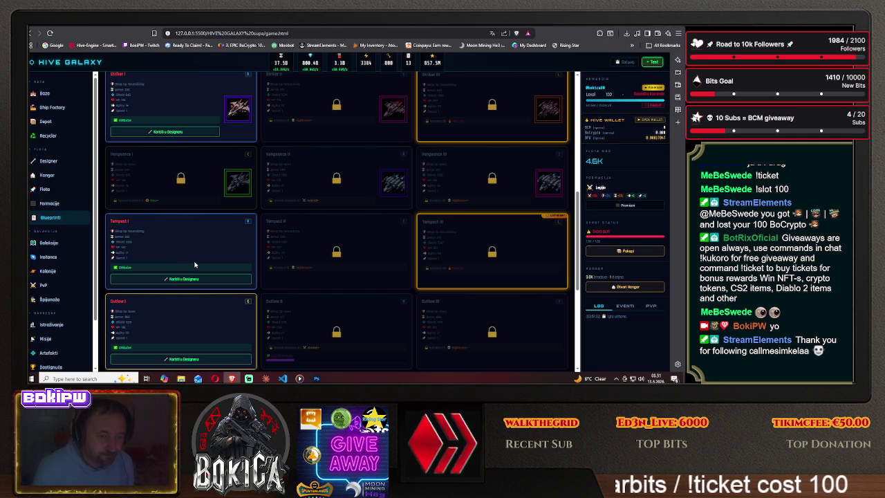
pyautogui.scroll(1, 194, 264)
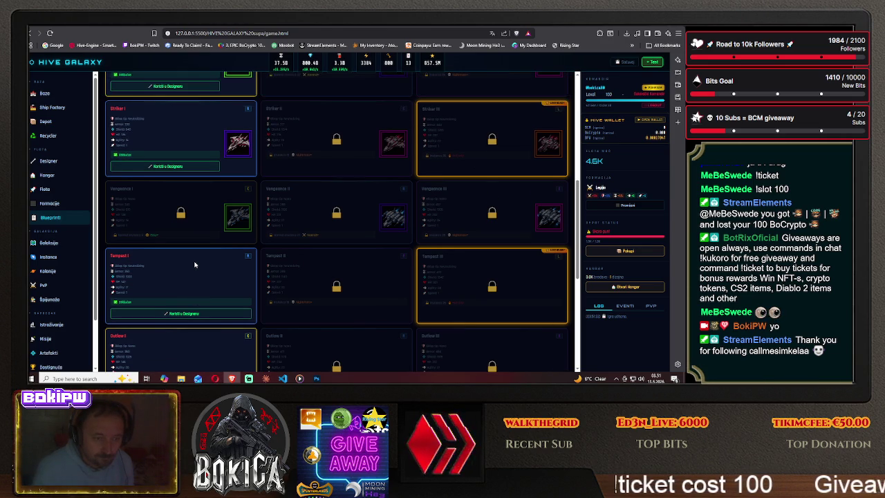
pyautogui.scroll(2, 194, 265)
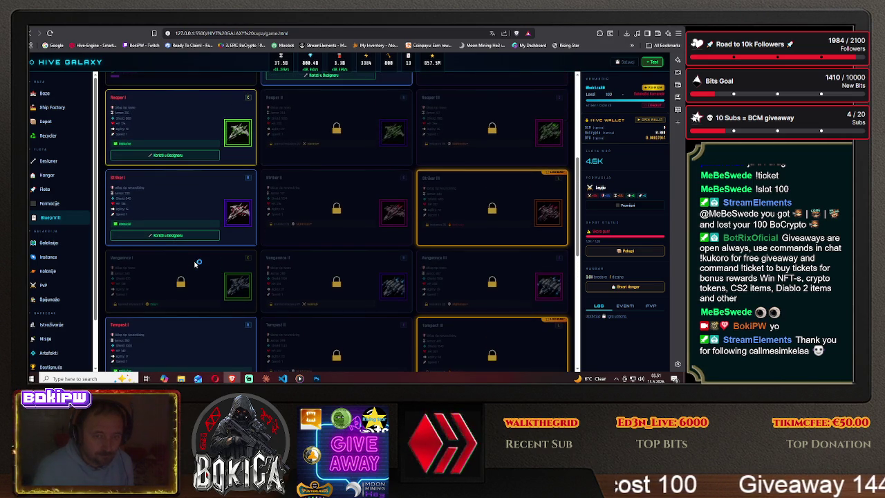
pyautogui.scroll(1, 194, 265)
pyautogui.scroll(1, 194, 265)
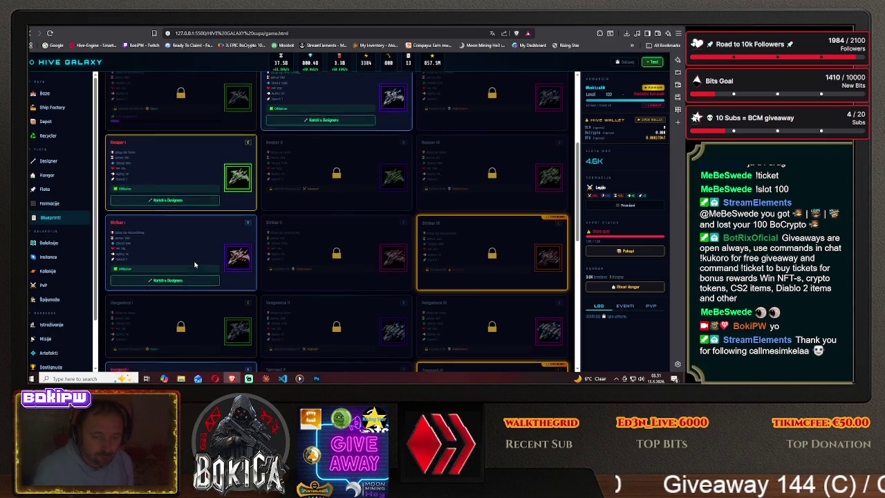
pyautogui.scroll(1, 194, 265)
pyautogui.scroll(2, 194, 265)
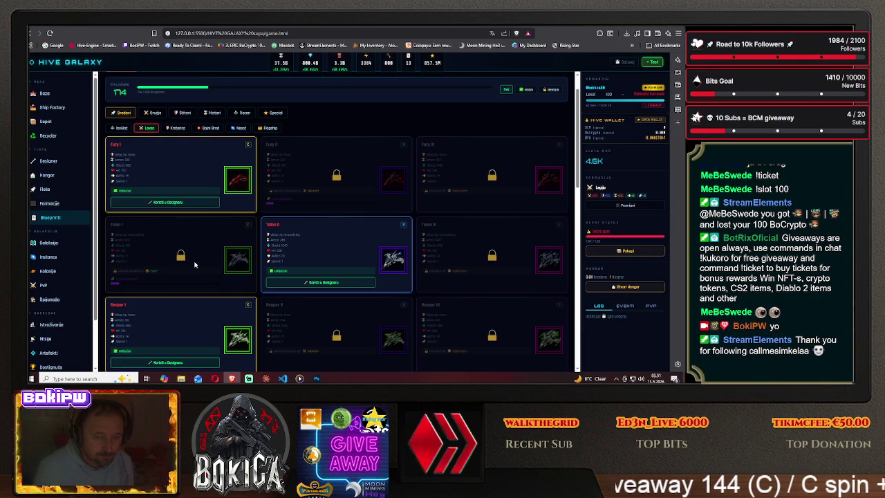
pyautogui.scroll(-2, 195, 265)
pyautogui.scroll(-2, 193, 266)
pyautogui.scroll(-3, 192, 268)
pyautogui.scroll(-1, 192, 270)
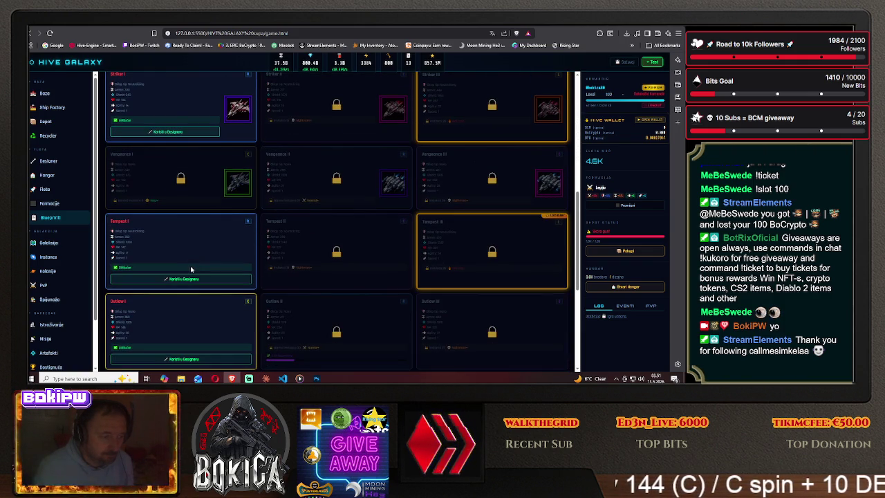
pyautogui.scroll(-1, 191, 269)
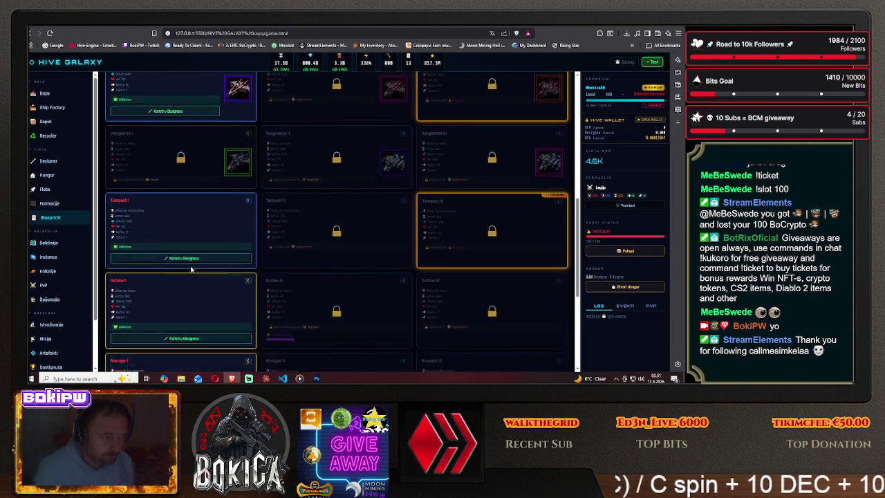
pyautogui.scroll(1, 191, 269)
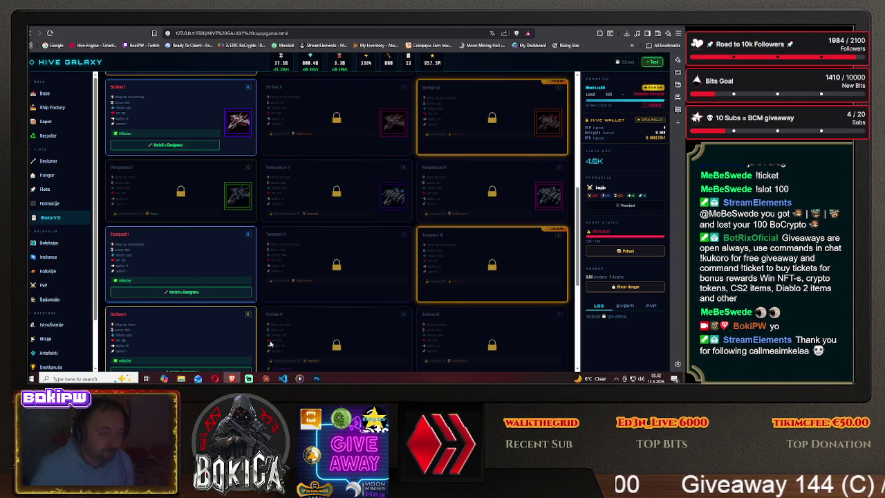
pyautogui.click(316, 379)
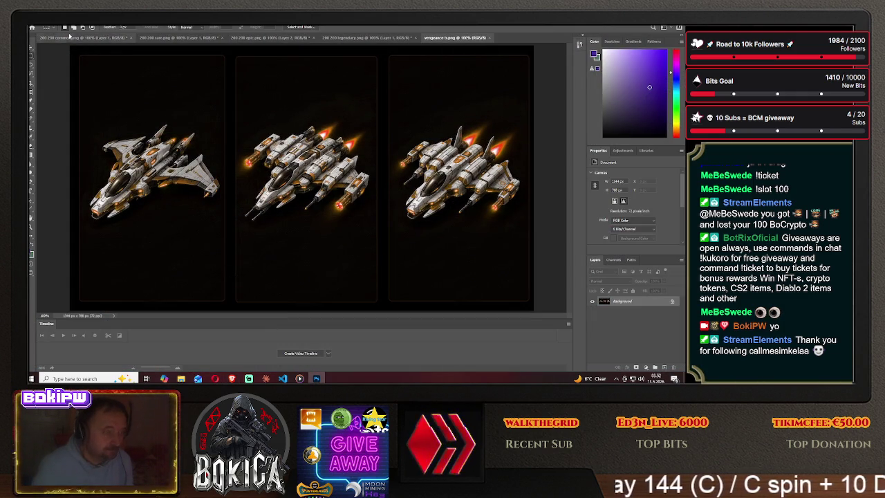
# - Open fighters 1 a.png from the Desktop
pyautogui.click(35, 25)
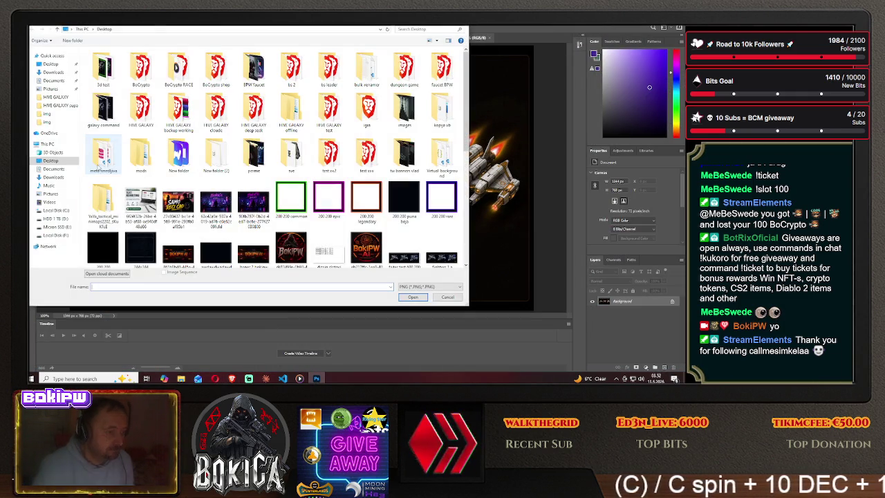
pyautogui.scroll(-10, 245, 189)
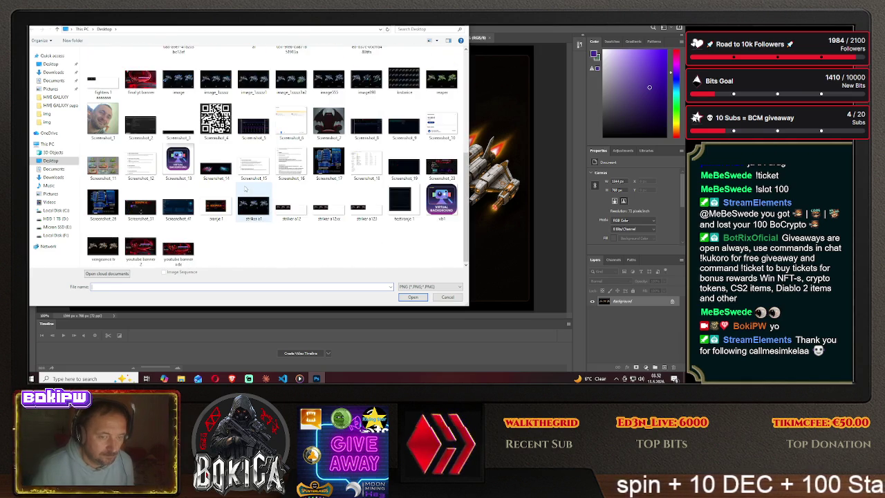
pyautogui.scroll(3, 244, 189)
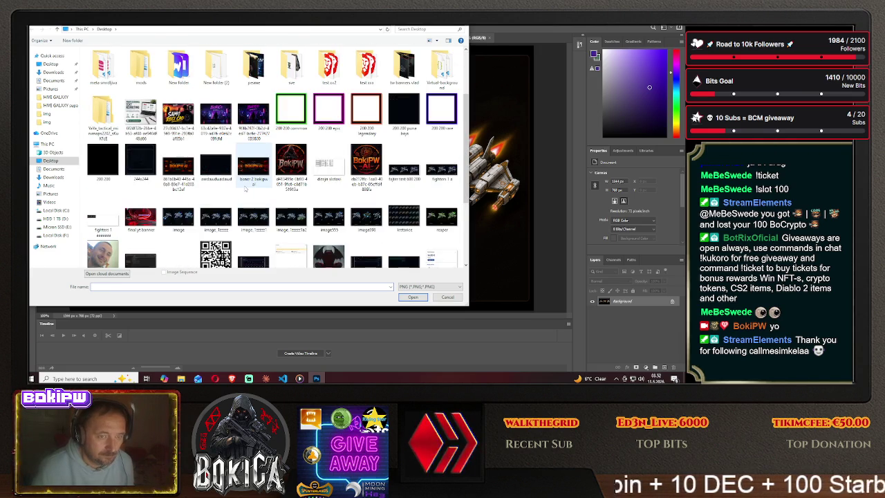
pyautogui.click(449, 178)
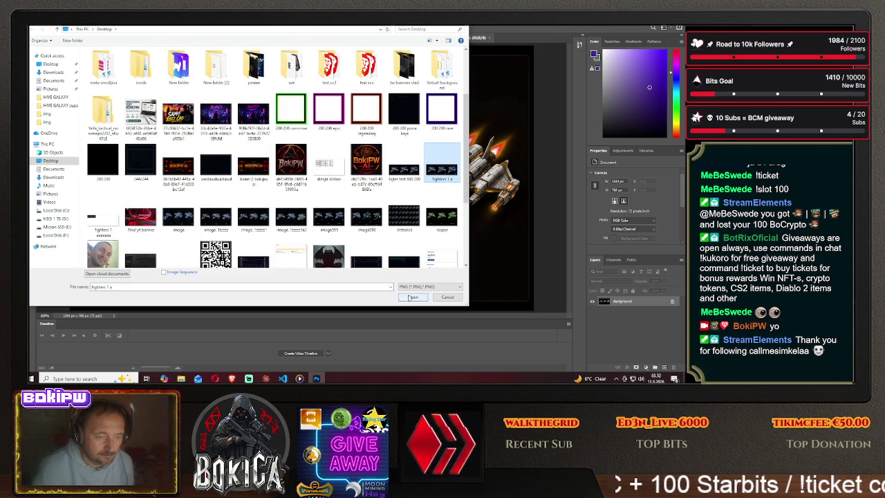
pyautogui.click(412, 297)
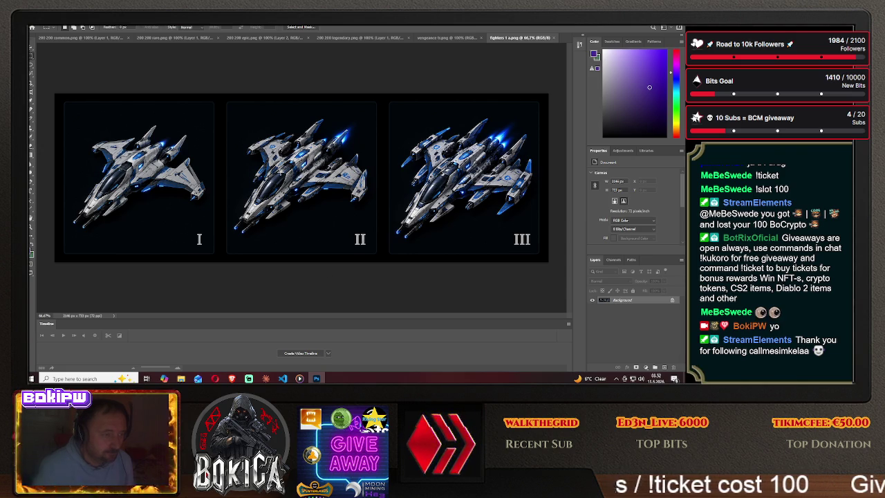
# - Switch between the vengeance and fighters tabs to compare the ships
pyautogui.click(450, 39)
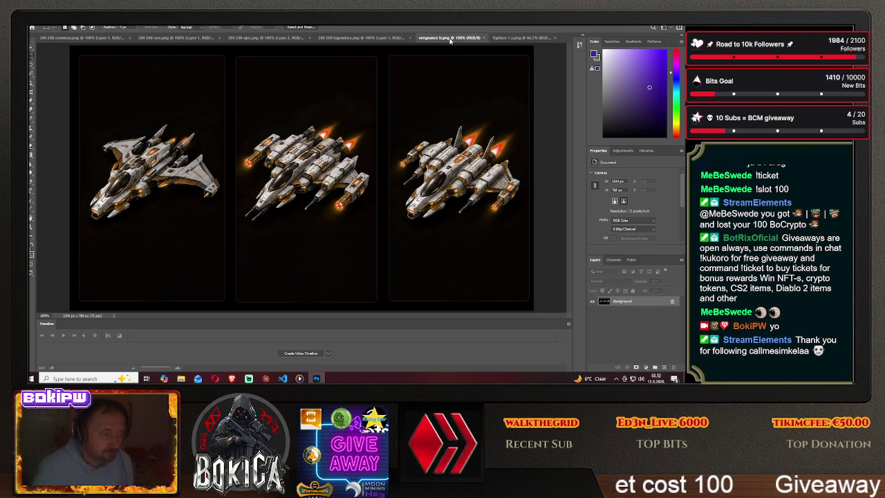
pyautogui.click(514, 39)
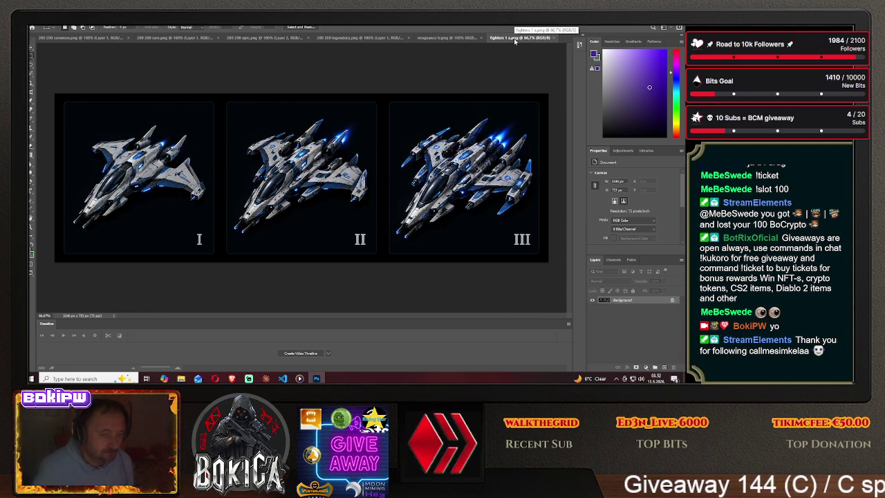
pyautogui.click(447, 39)
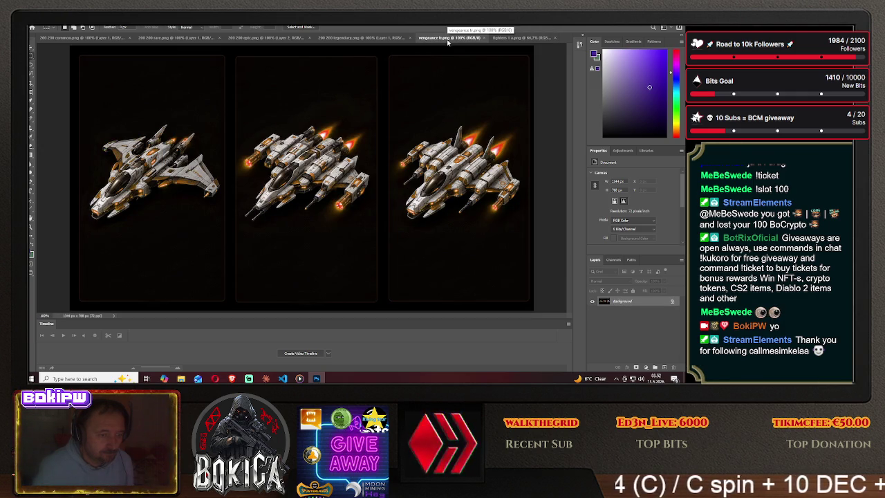
pyautogui.click(524, 38)
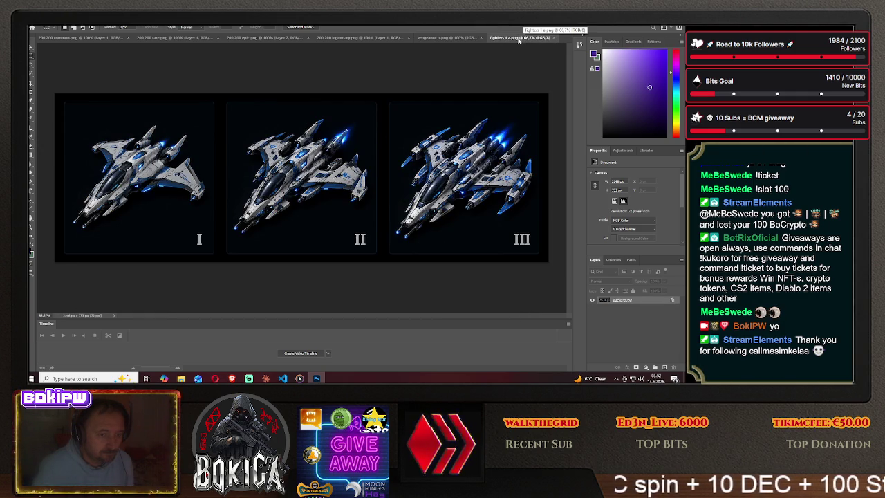
# - Flip repeatedly between the vengeance b.png and fighters 1 a.png tabs, ending on vengeance
pyautogui.click(452, 40)
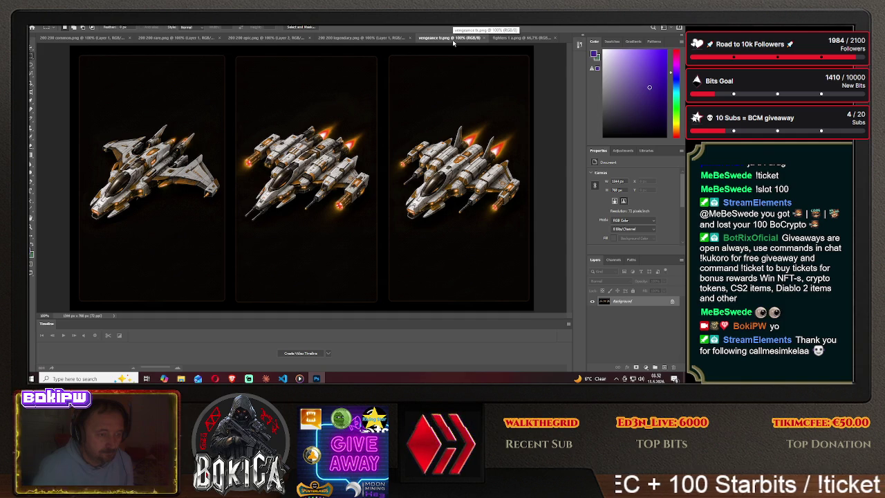
pyautogui.click(521, 38)
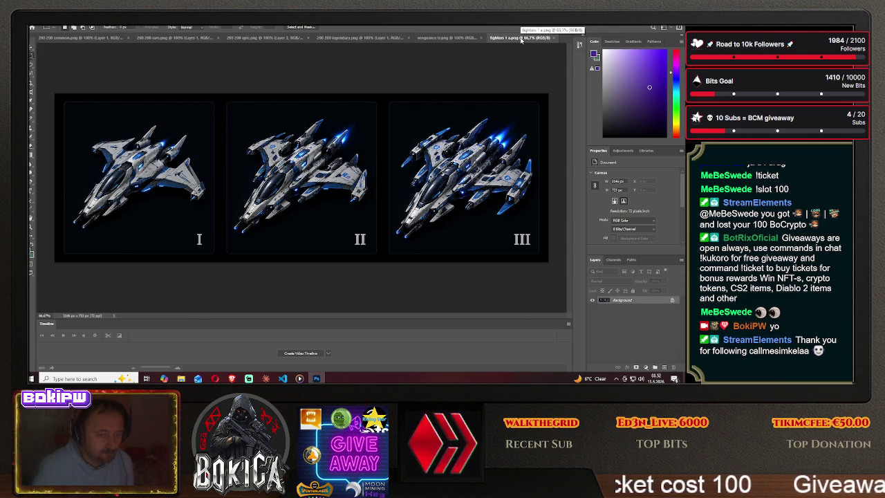
pyautogui.click(456, 39)
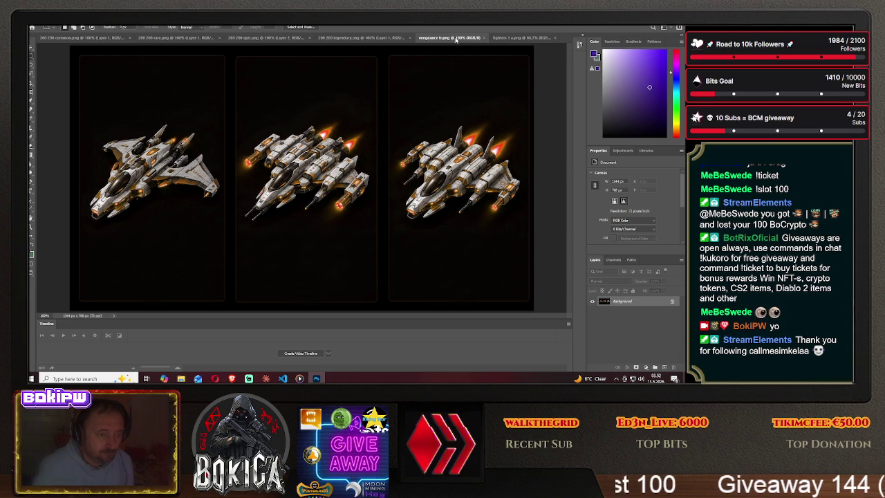
pyautogui.click(518, 38)
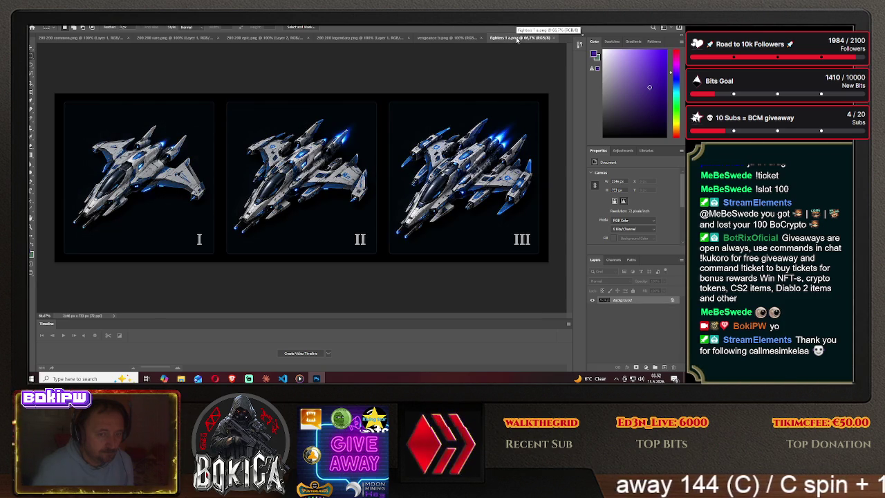
pyautogui.click(451, 39)
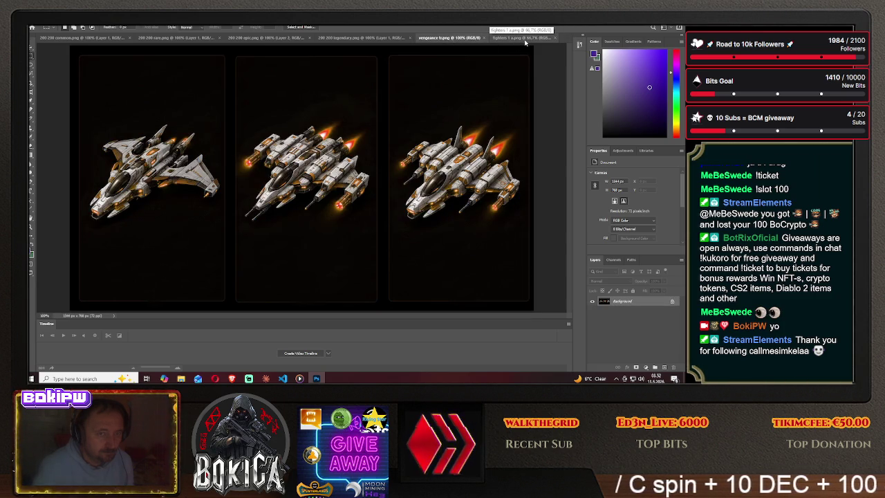
pyautogui.click(525, 40)
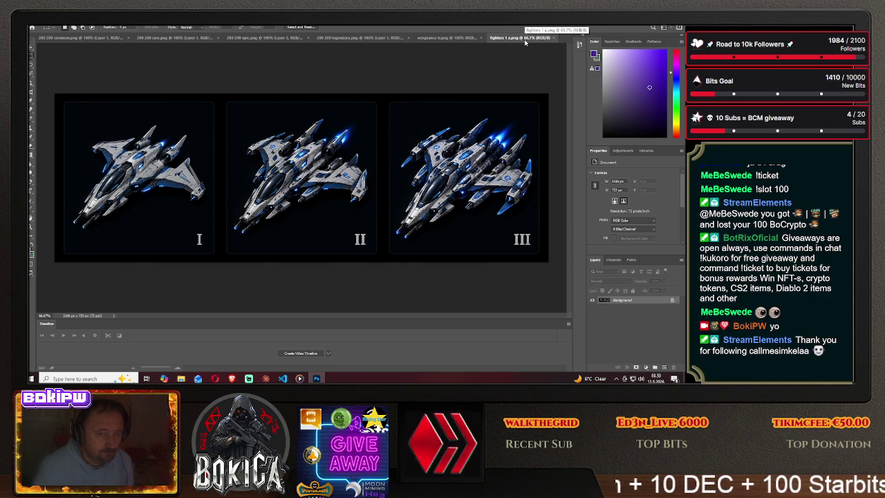
pyautogui.click(450, 38)
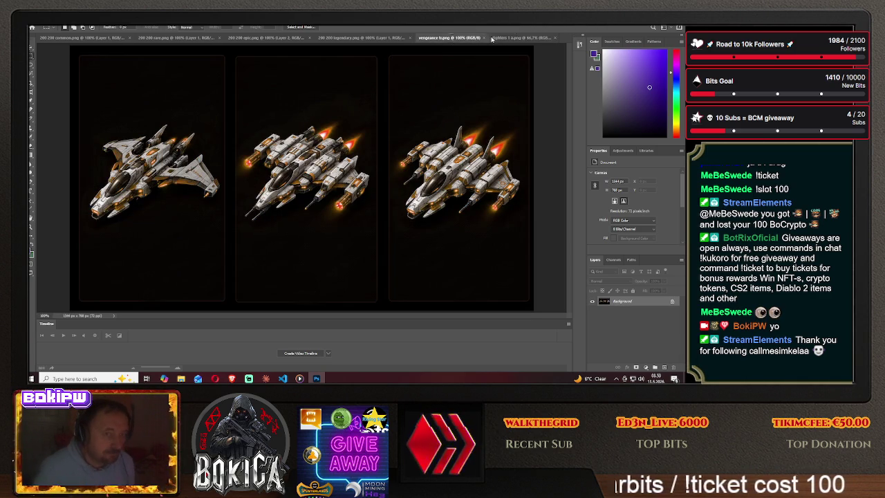
pyautogui.click(515, 38)
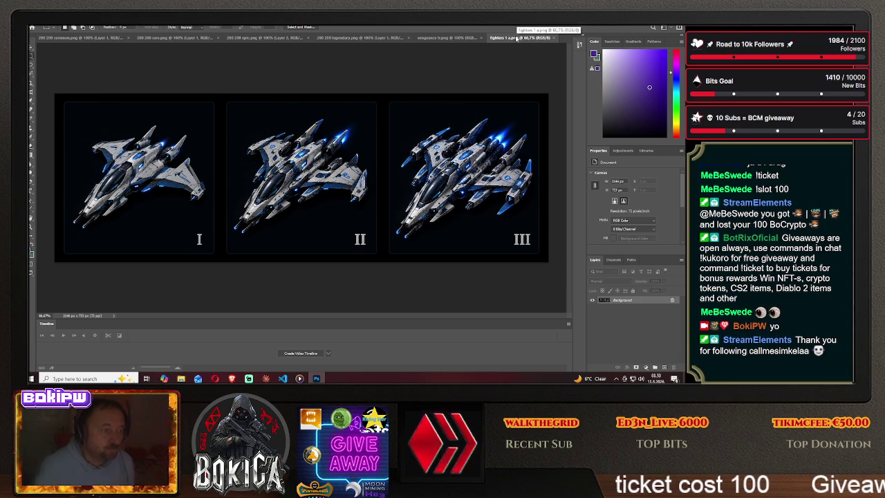
pyautogui.click(446, 39)
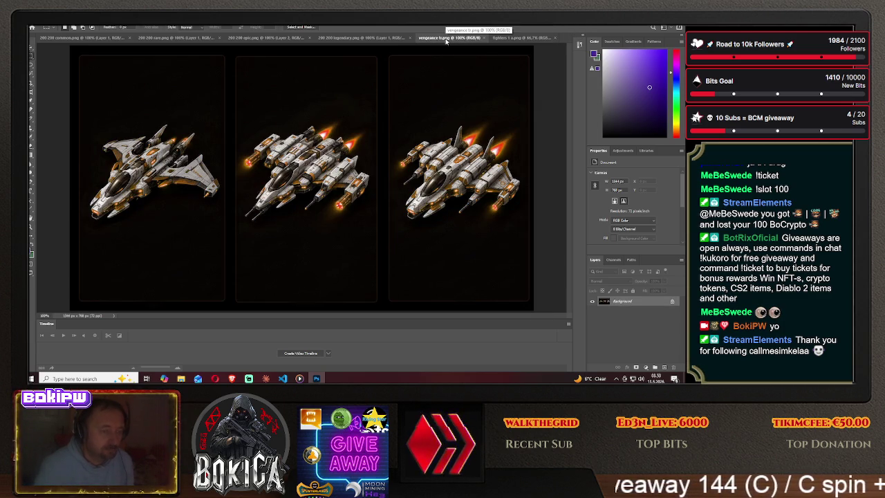
pyautogui.click(523, 38)
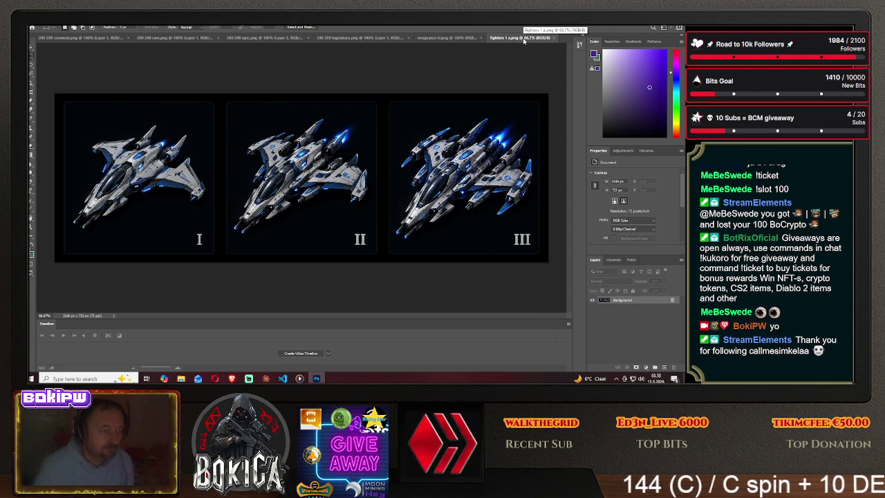
pyautogui.click(453, 40)
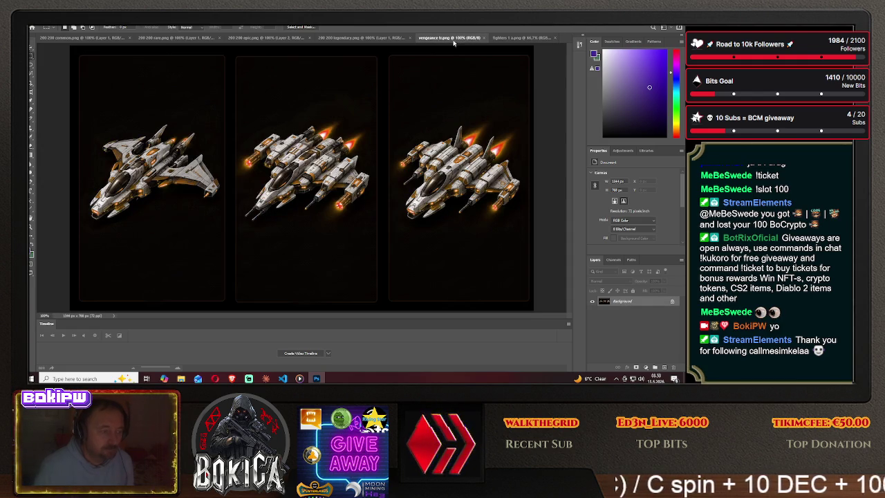
pyautogui.click(520, 42)
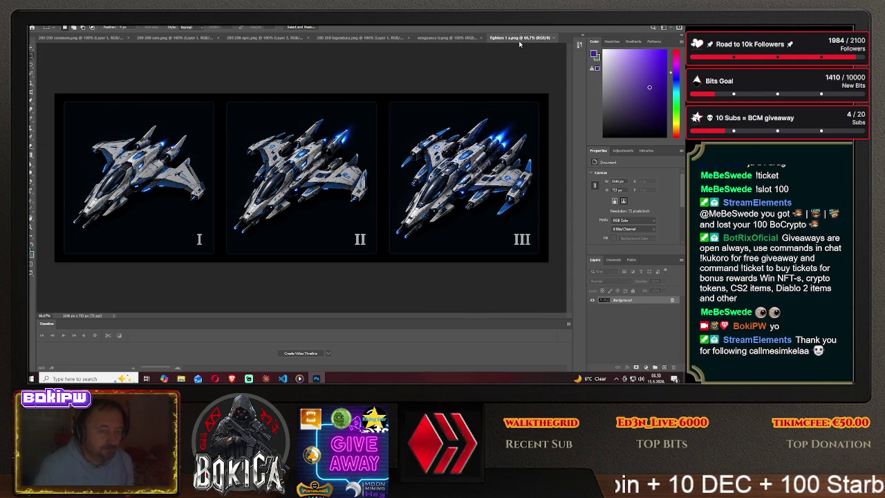
pyautogui.click(448, 39)
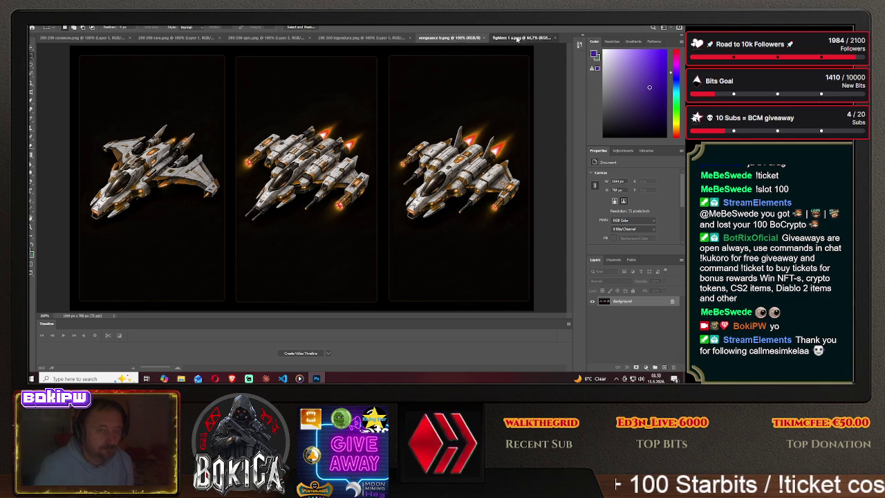
pyautogui.click(517, 39)
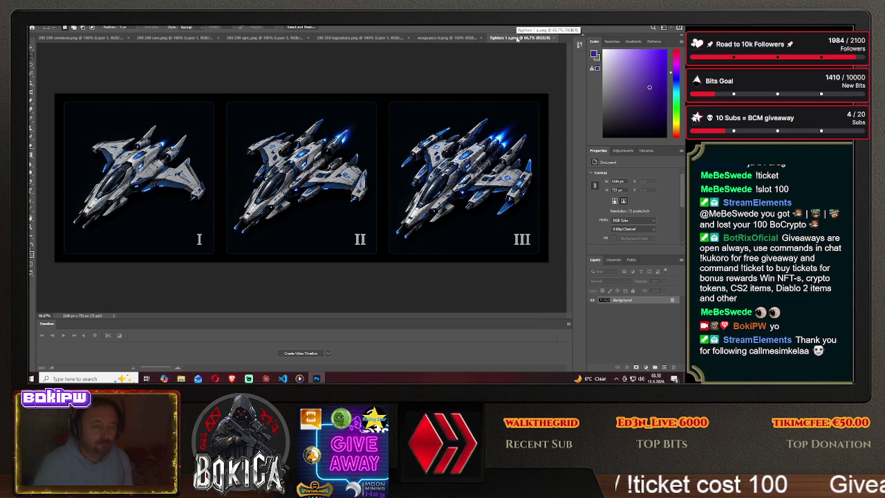
pyautogui.click(456, 39)
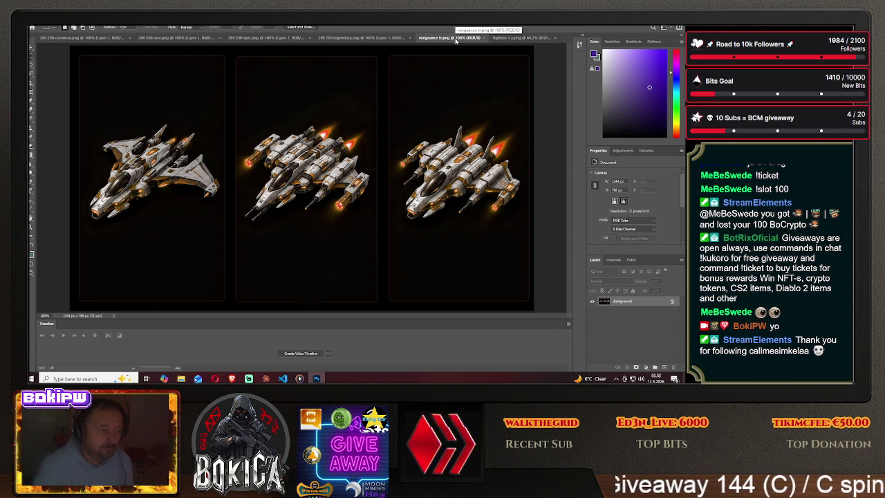
pyautogui.click(515, 39)
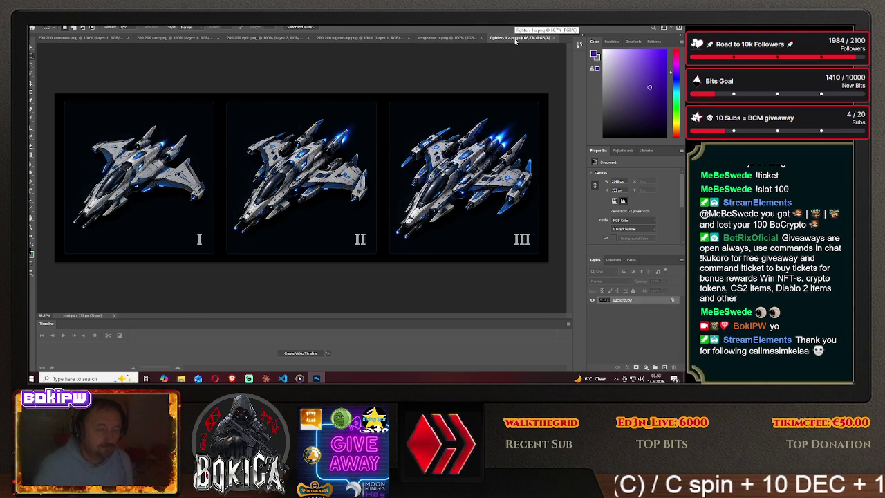
pyautogui.click(446, 39)
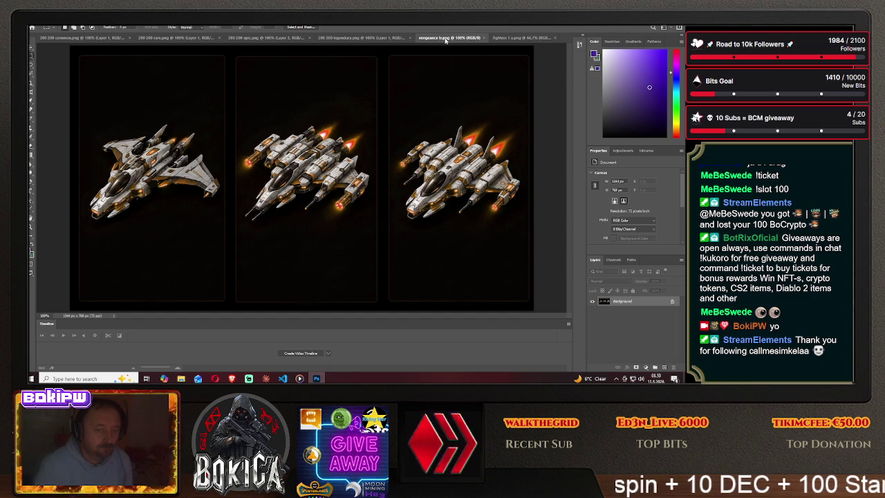
pyautogui.click(522, 38)
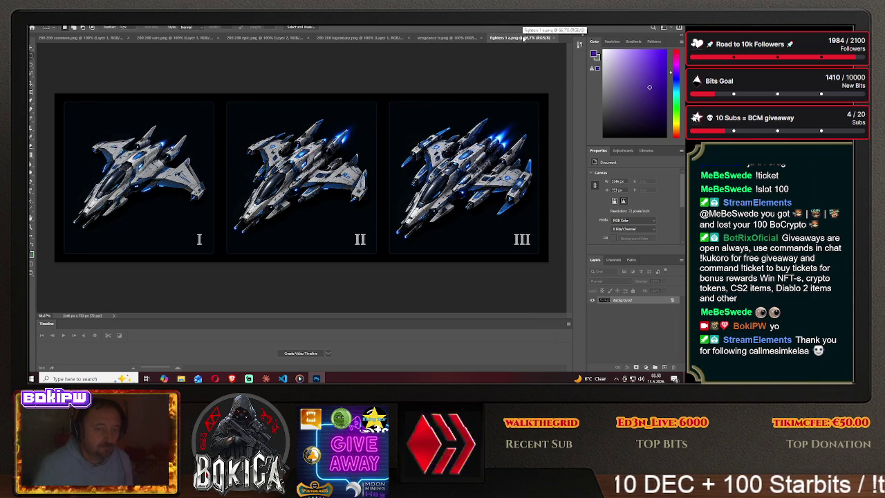
pyautogui.click(456, 39)
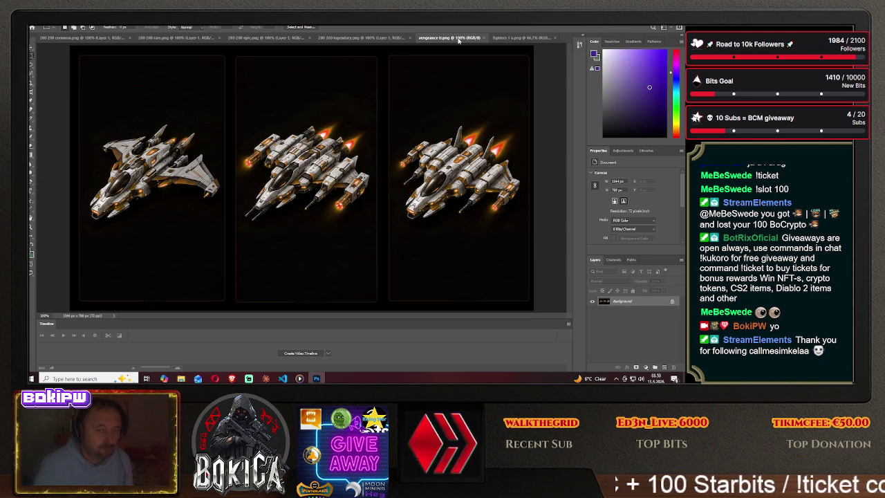
pyautogui.click(522, 38)
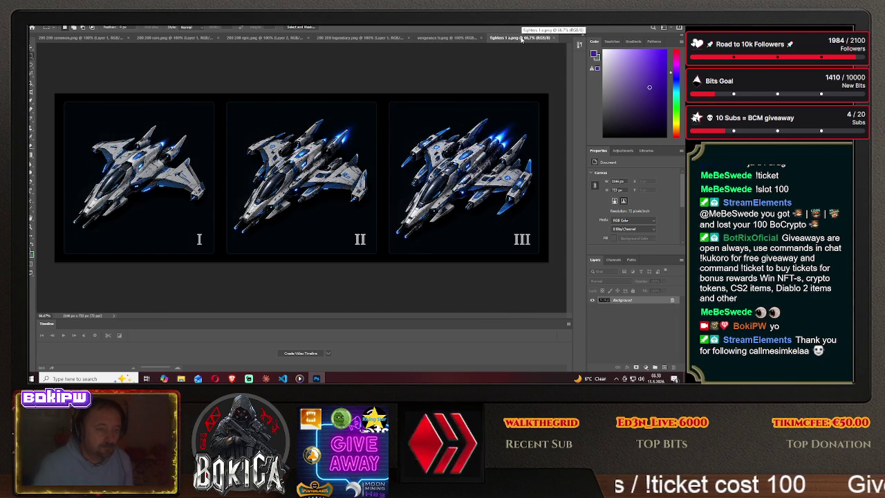
pyautogui.click(446, 39)
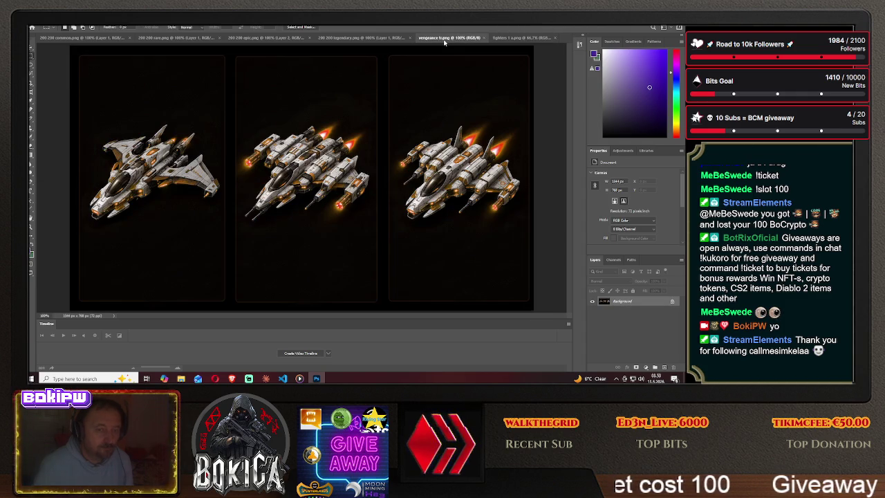
pyautogui.click(507, 38)
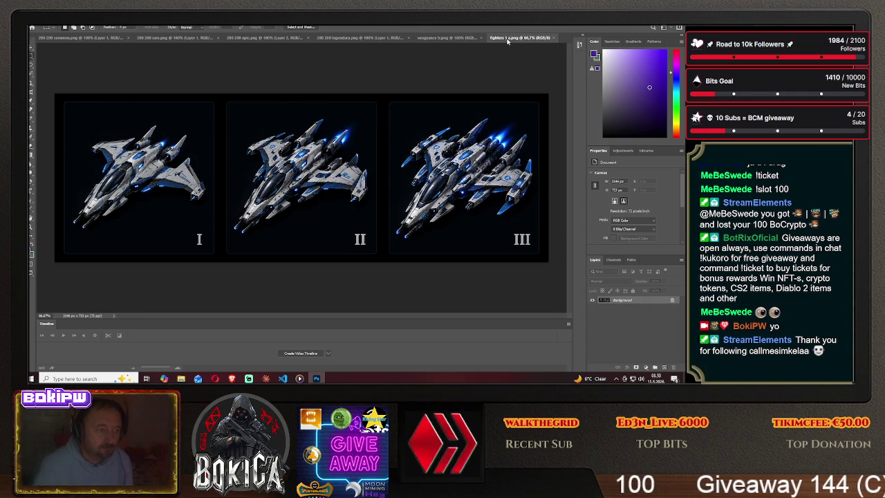
pyautogui.click(447, 38)
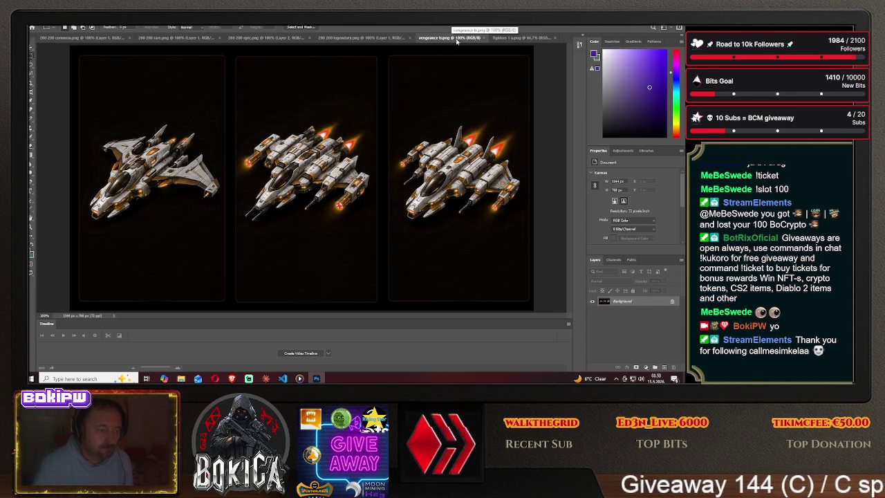
pyautogui.click(519, 39)
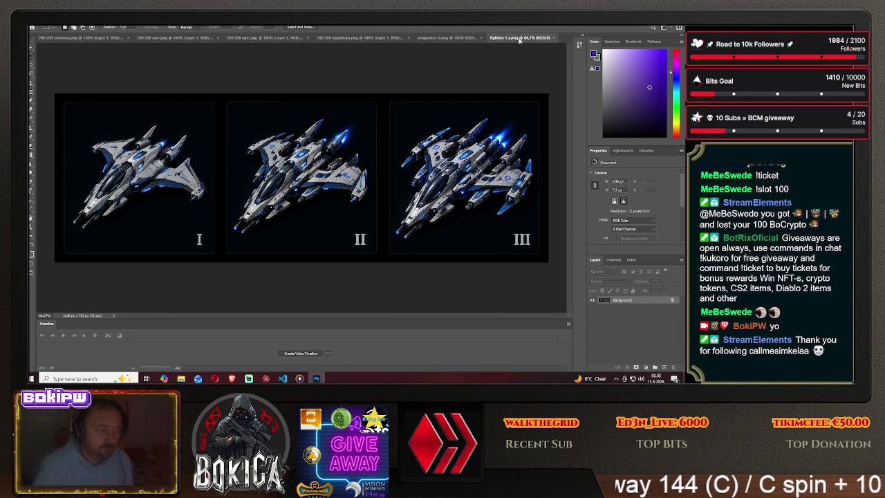
pyautogui.click(444, 38)
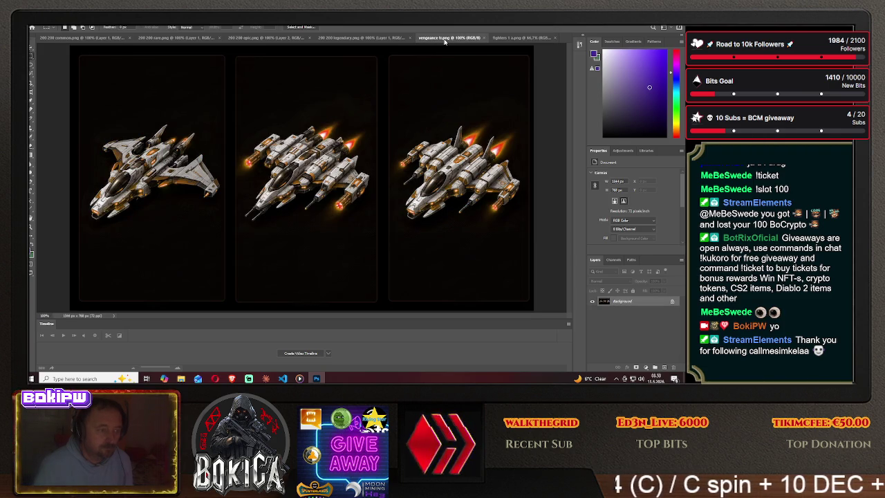
pyautogui.click(529, 39)
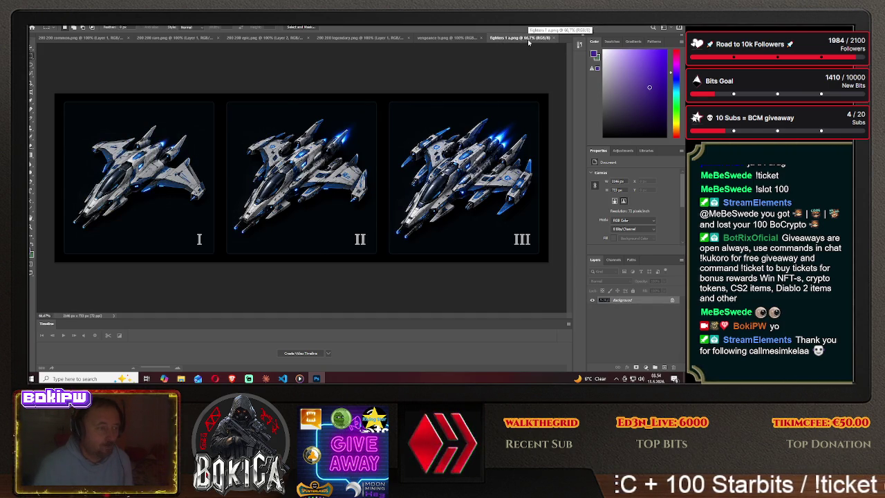
pyautogui.click(456, 38)
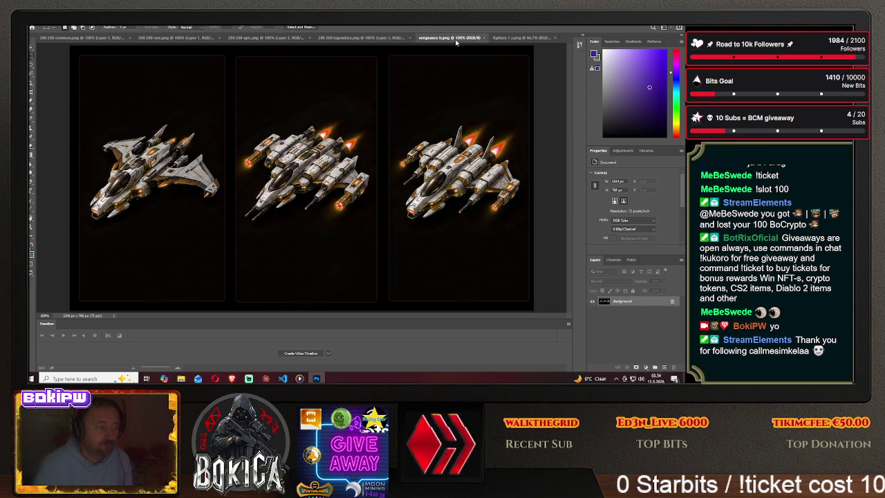
pyautogui.click(516, 38)
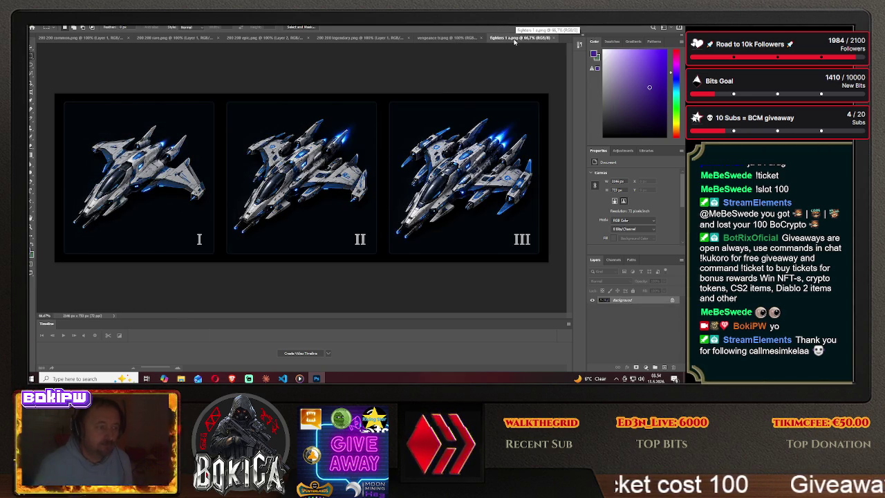
pyautogui.click(482, 39)
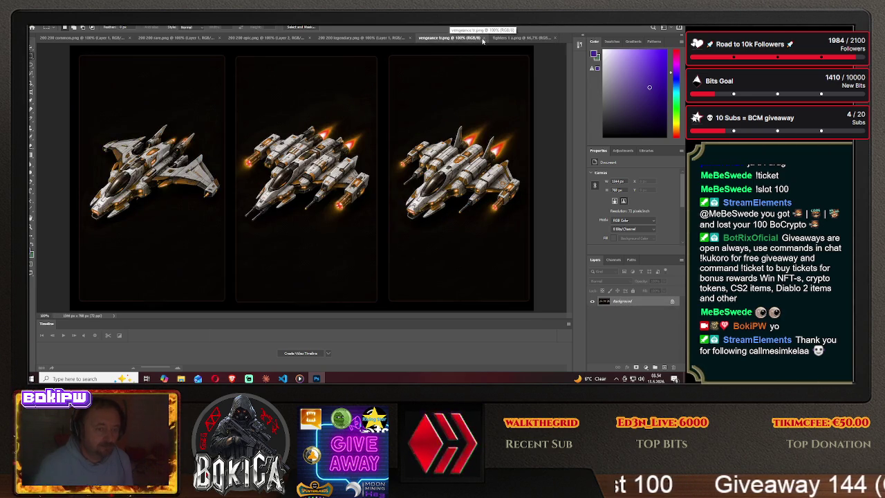
pyautogui.click(519, 38)
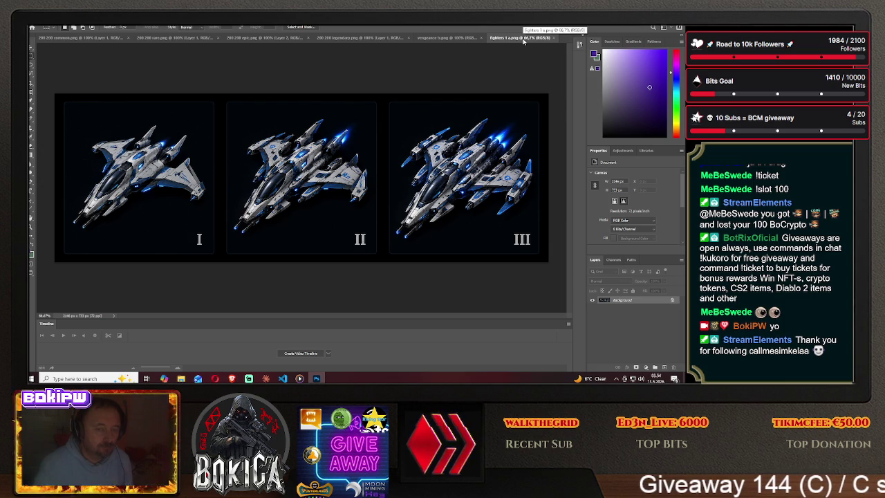
pyautogui.click(450, 39)
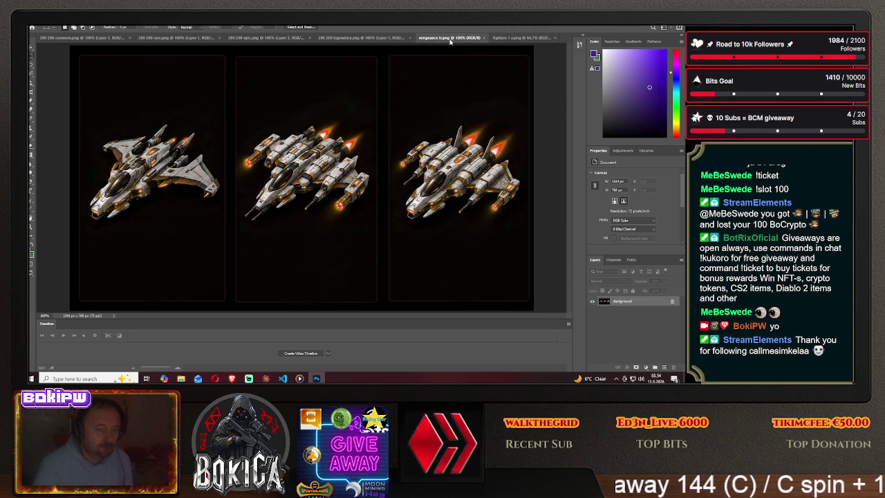
pyautogui.click(526, 39)
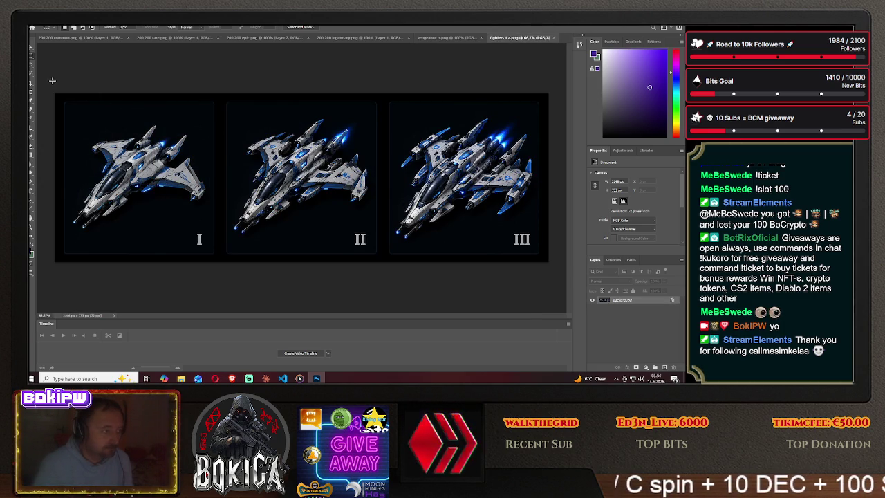
pyautogui.click(33, 66)
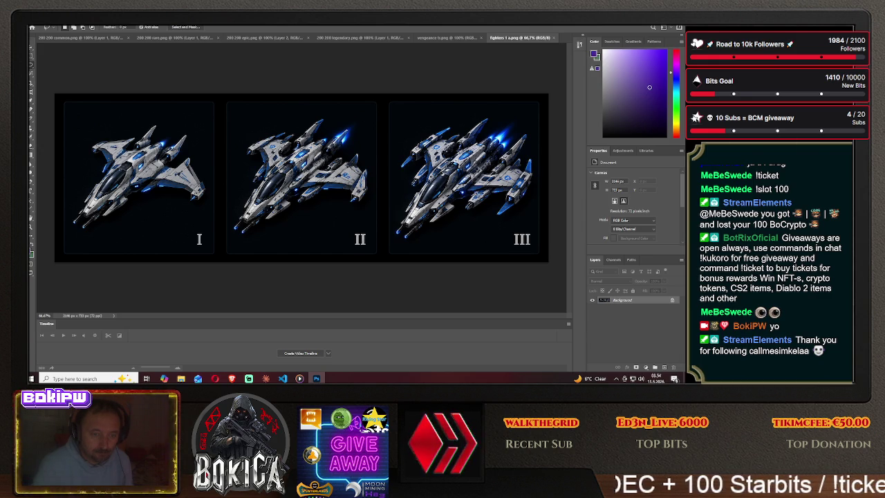
# - Select a blue part on ship III and drag it onto the middle orange ship, nudging it up
pyautogui.moveTo(495, 202); pyautogui.dragTo(462, 207)
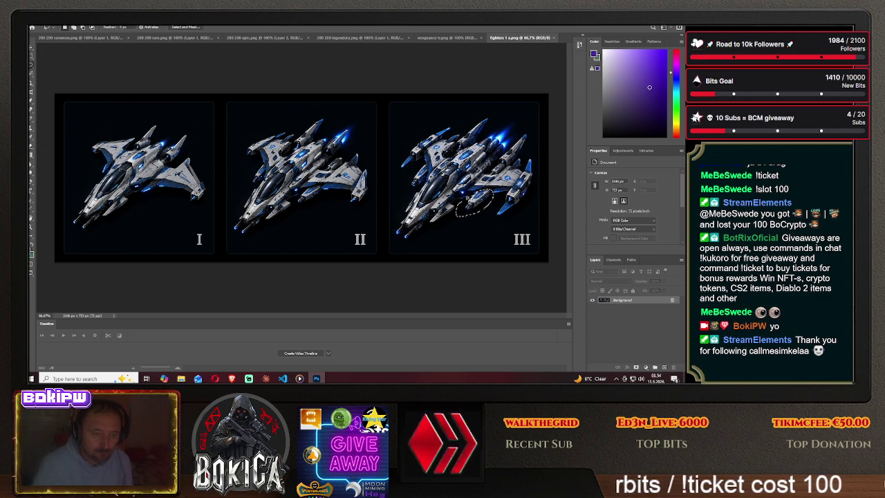
pyautogui.press('v')
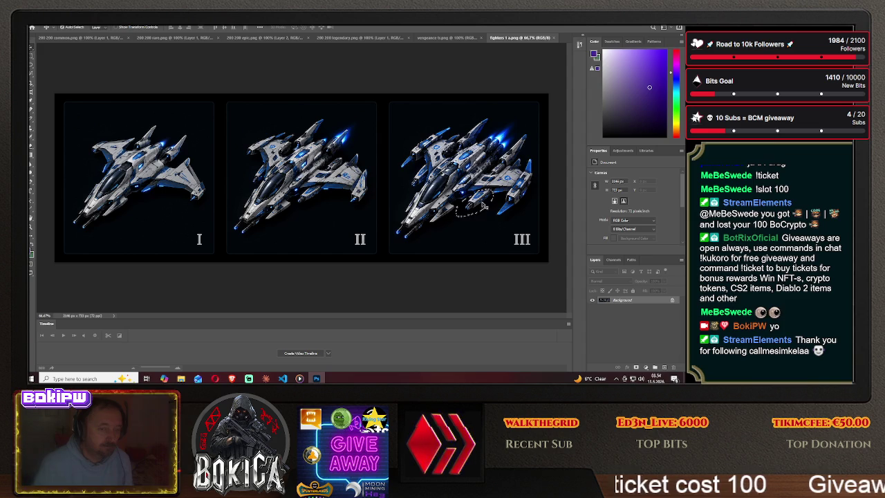
pyautogui.moveTo(486, 206)
pyautogui.mouseDown()
pyautogui.moveTo(434, 48)
pyautogui.moveTo(314, 220)
pyautogui.moveTo(320, 205)
pyautogui.mouseUp()
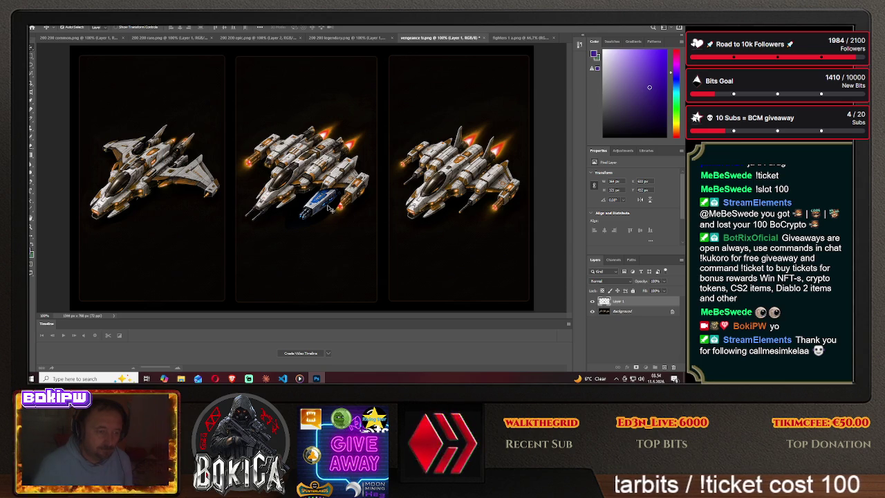
pyautogui.moveTo(323, 204); pyautogui.dragTo(327, 196)
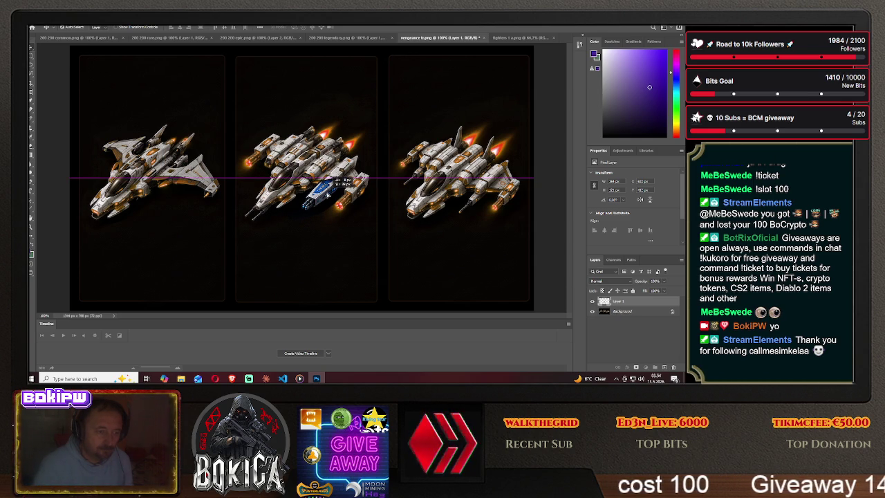
# - Shift the blue part higher into the hull, try a Magic Wand selection, deselect, then nudge it slightly lower
pyautogui.moveTo(328, 196); pyautogui.dragTo(336, 177)
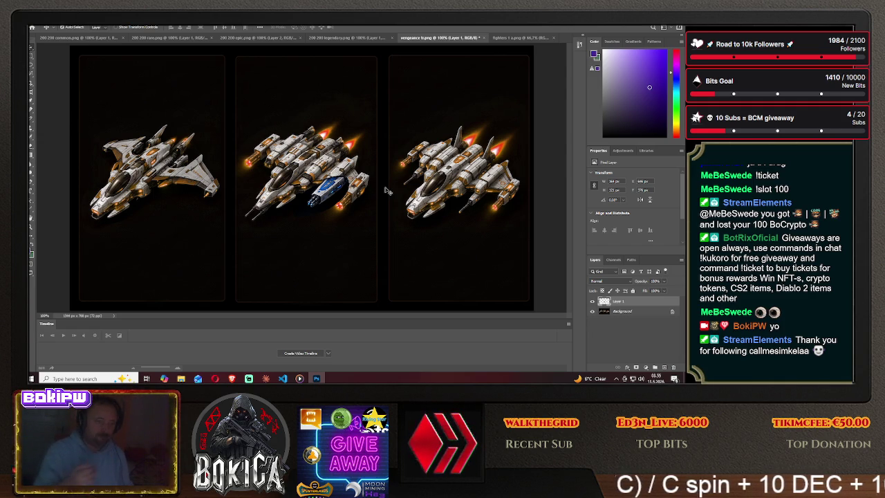
pyautogui.click(31, 73)
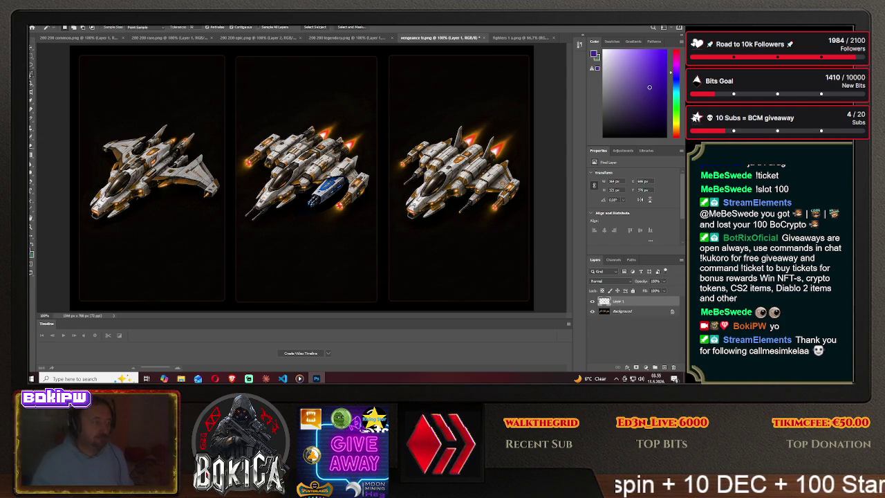
pyautogui.click(330, 204)
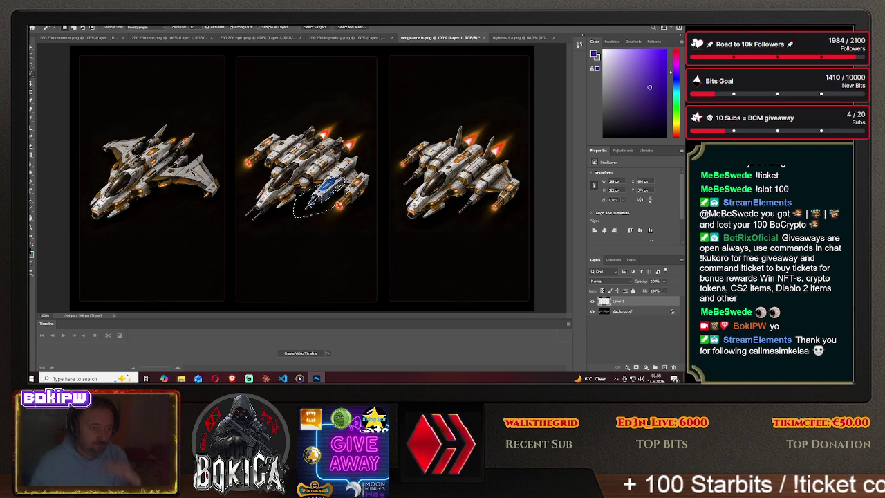
pyautogui.press('m')
pyautogui.click(310, 244)
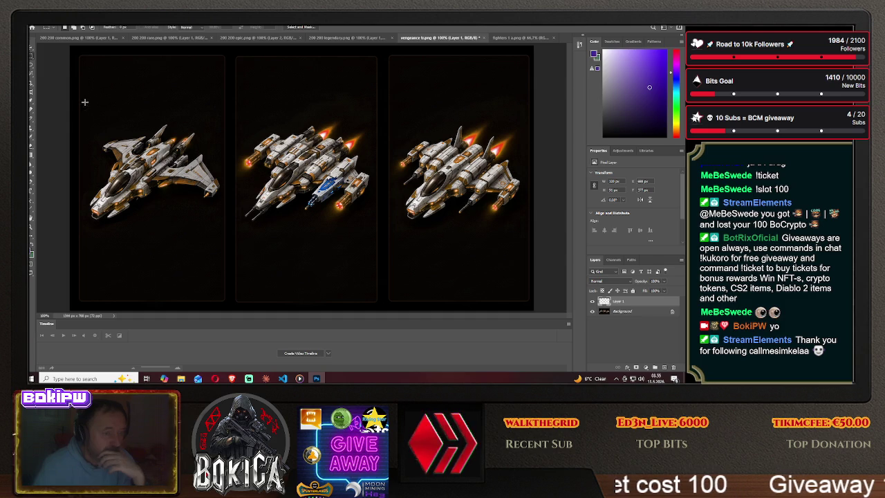
pyautogui.click(31, 51)
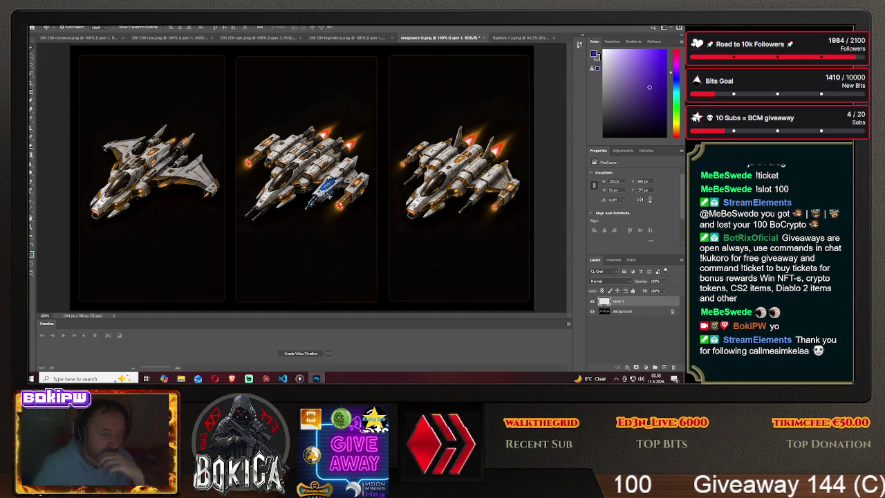
pyautogui.moveTo(329, 197); pyautogui.dragTo(330, 202)
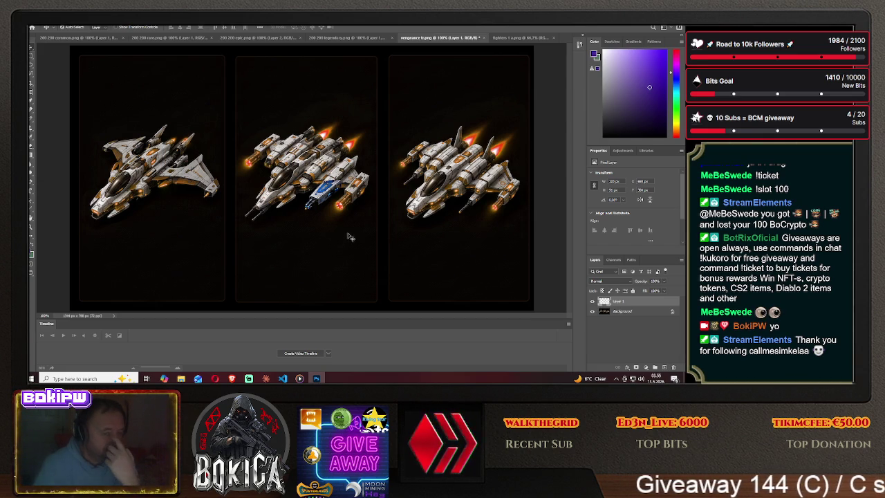
# - Lasso and copy ship III's blue nose tip on fighters 1 a.png, then return to vengeance b.png
pyautogui.hotkey('ctrl', 'Tab')
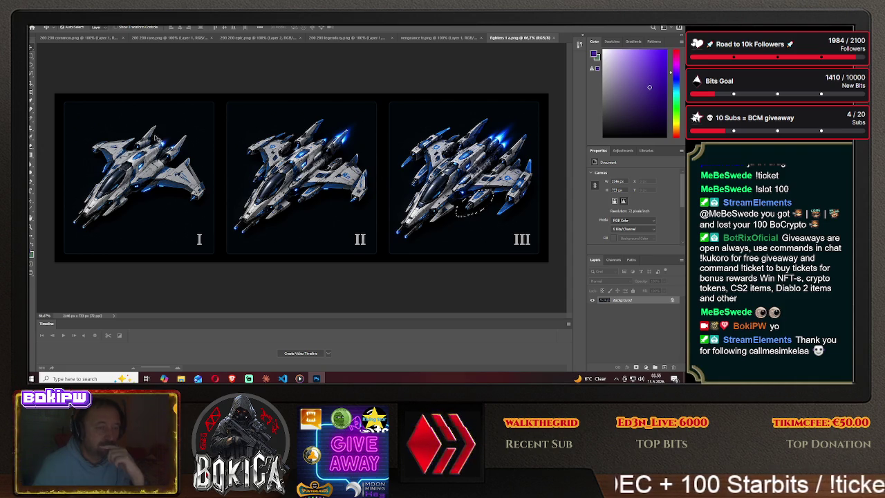
pyautogui.click(30, 58)
pyautogui.click(30, 66)
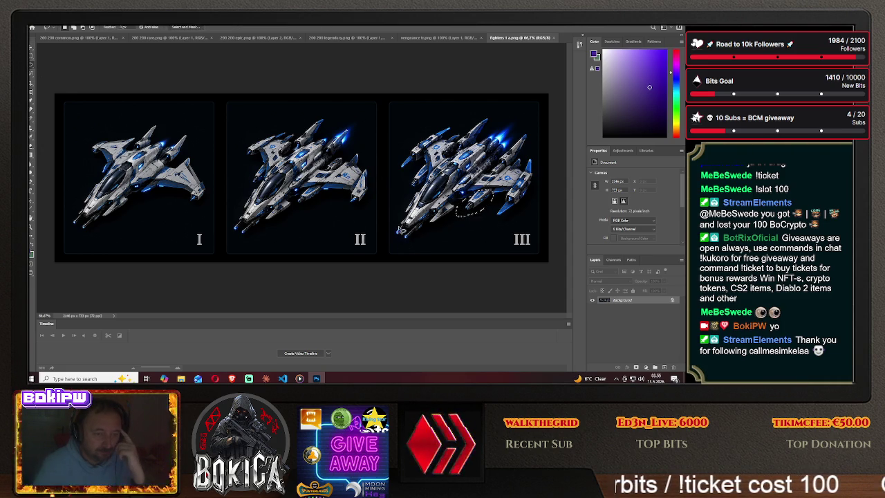
pyautogui.click(404, 227)
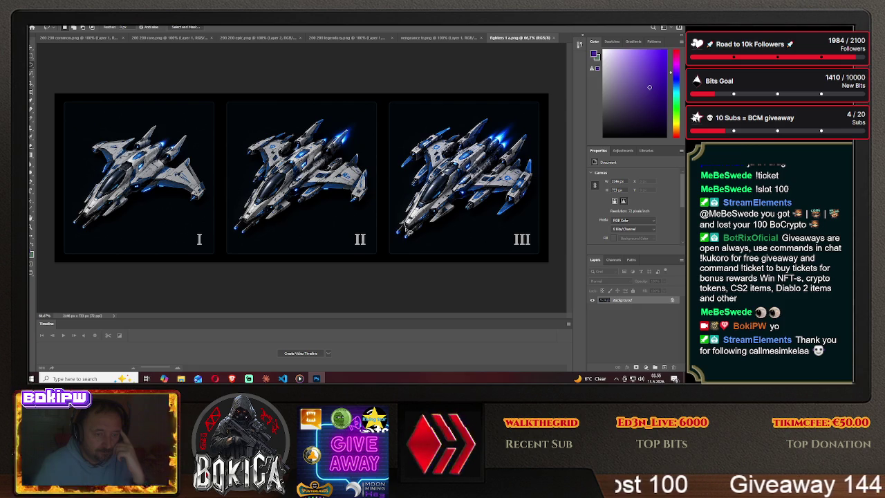
pyautogui.press('v')
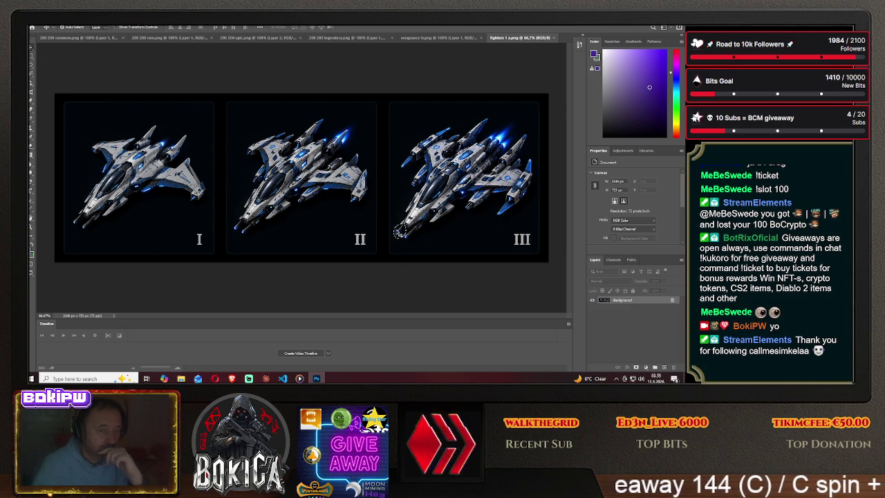
pyautogui.click(434, 38)
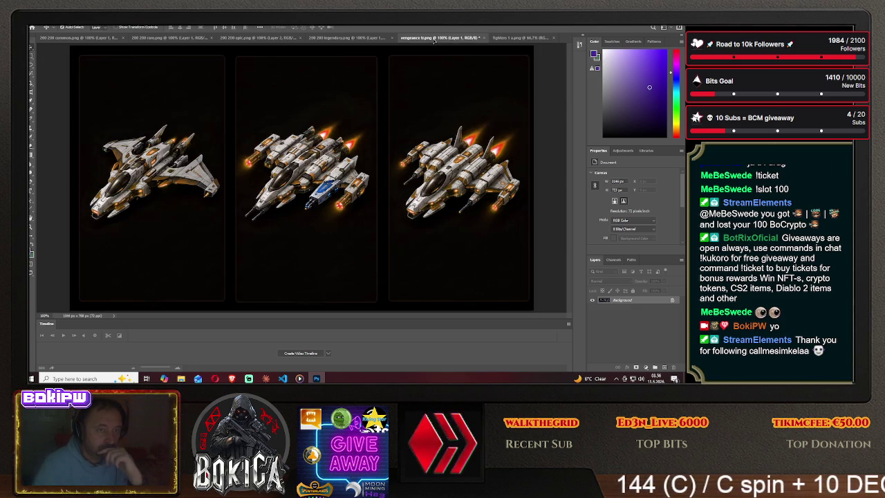
# - Paste the blue nose tip as Layer 2 and position it on the third orange ship's nose
pyautogui.click(256, 216)
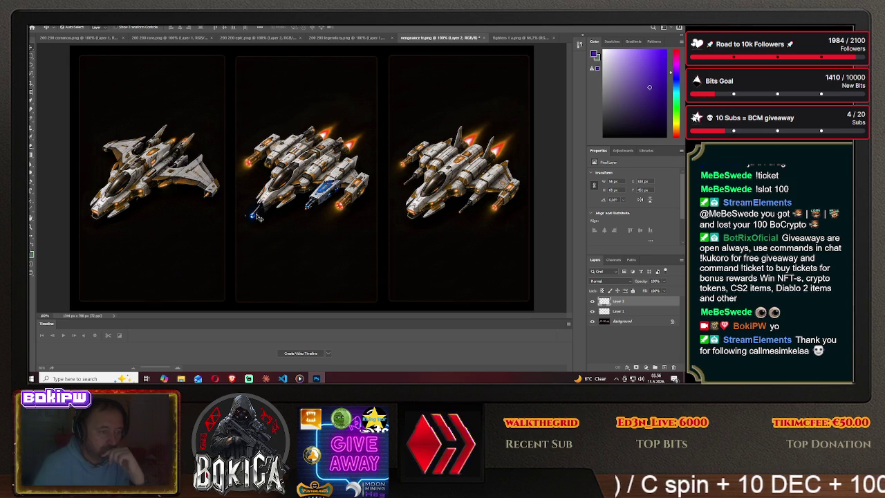
pyautogui.moveTo(256, 216); pyautogui.dragTo(246, 223)
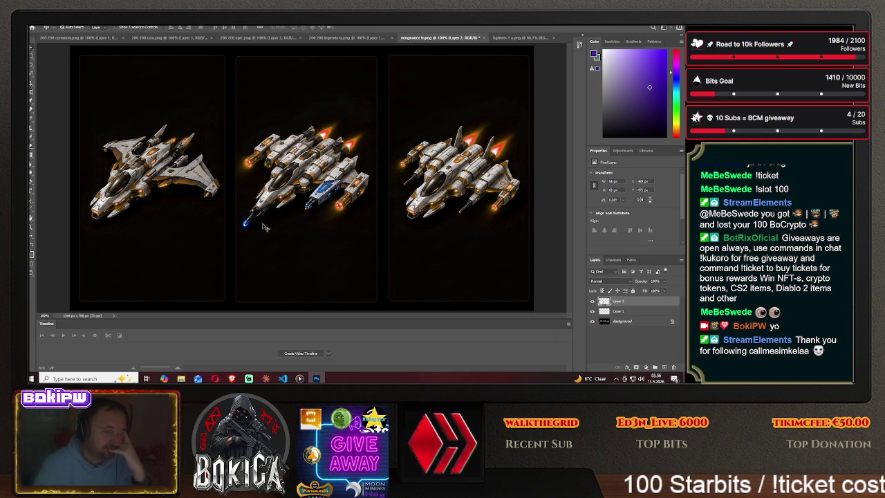
pyautogui.moveTo(248, 222); pyautogui.dragTo(249, 220)
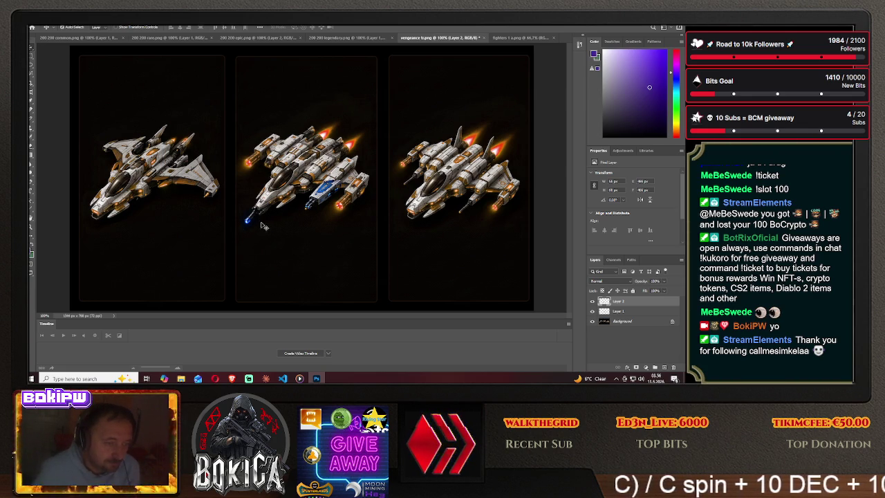
pyautogui.moveTo(252, 215); pyautogui.dragTo(407, 223)
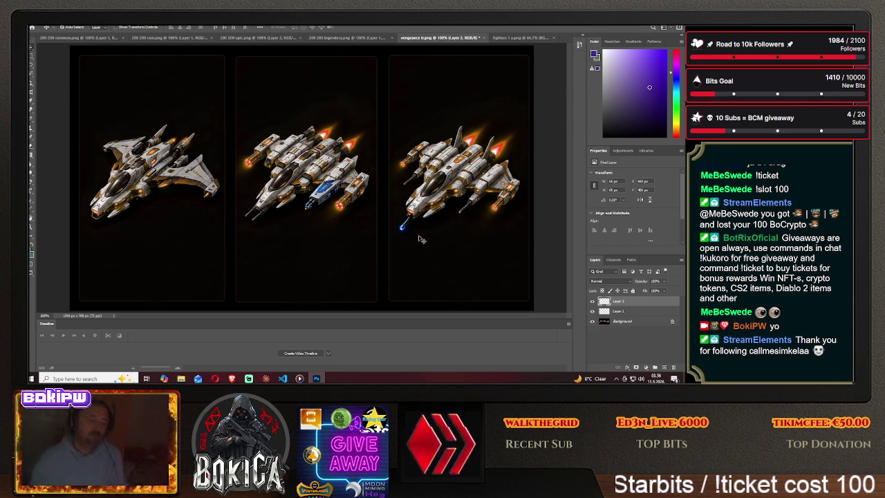
pyautogui.moveTo(407, 227); pyautogui.dragTo(406, 223)
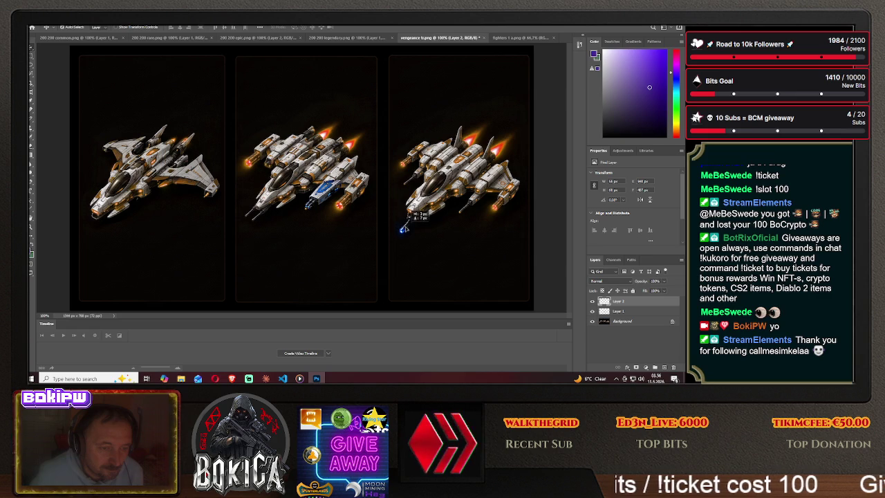
pyautogui.moveTo(405, 229); pyautogui.dragTo(406, 229)
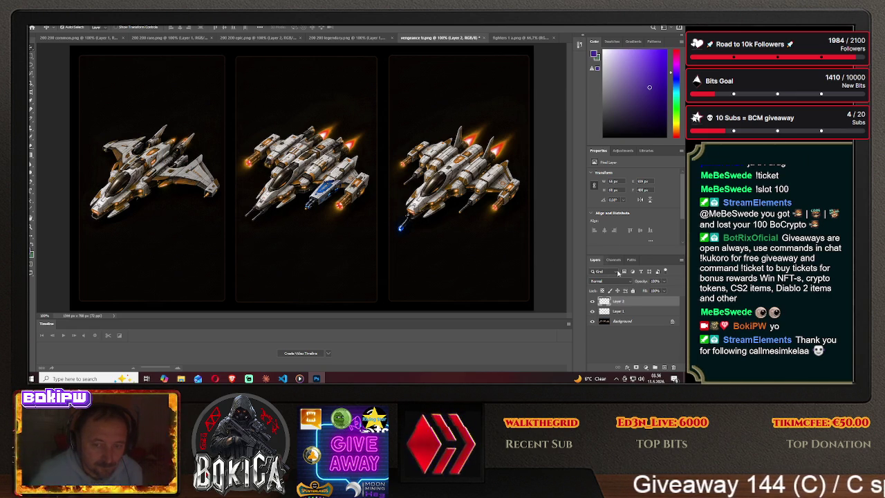
# - Try preset rotation angles (45°, -45°, -90°) on Layer 2's blue tip in Properties Transform
pyautogui.click(623, 199)
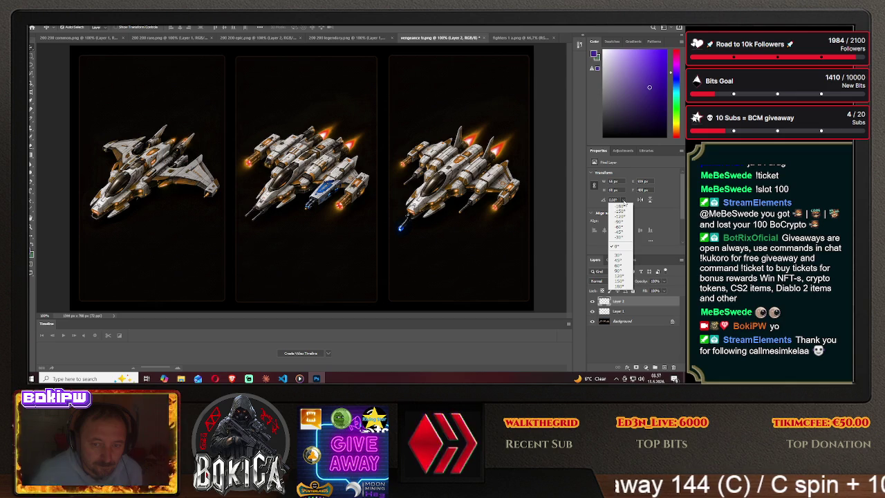
pyautogui.click(620, 231)
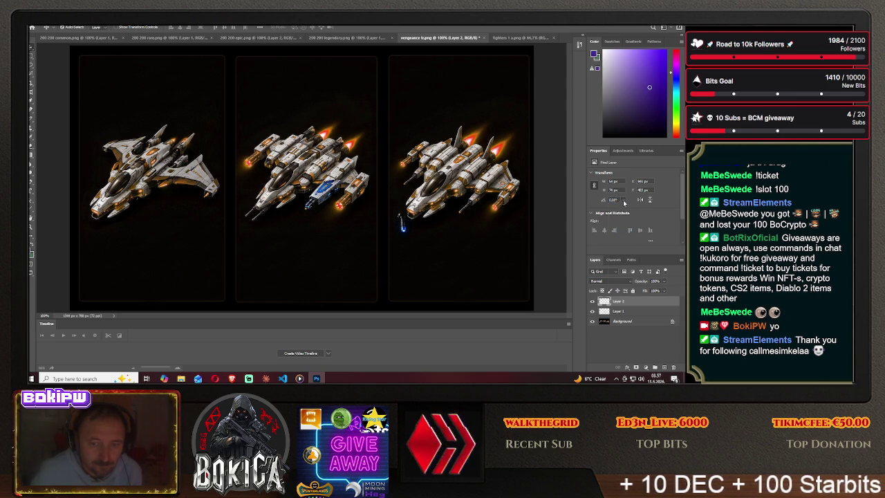
pyautogui.click(624, 202)
pyautogui.click(620, 260)
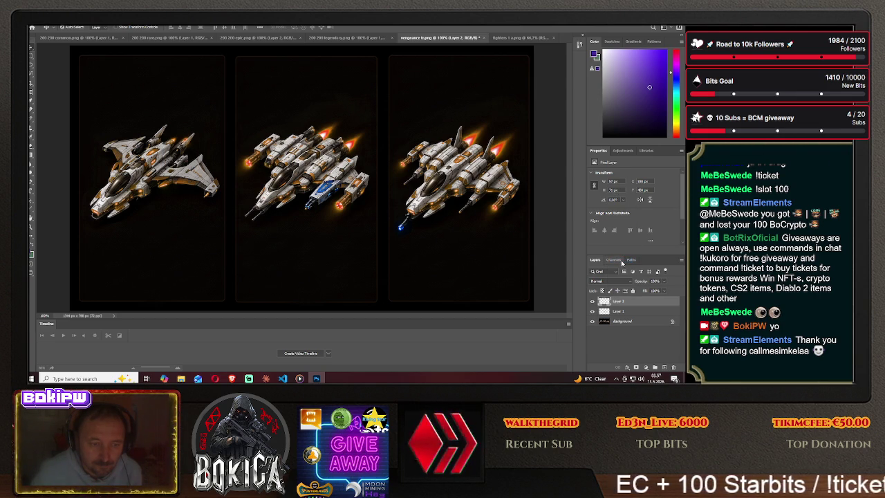
pyautogui.click(622, 202)
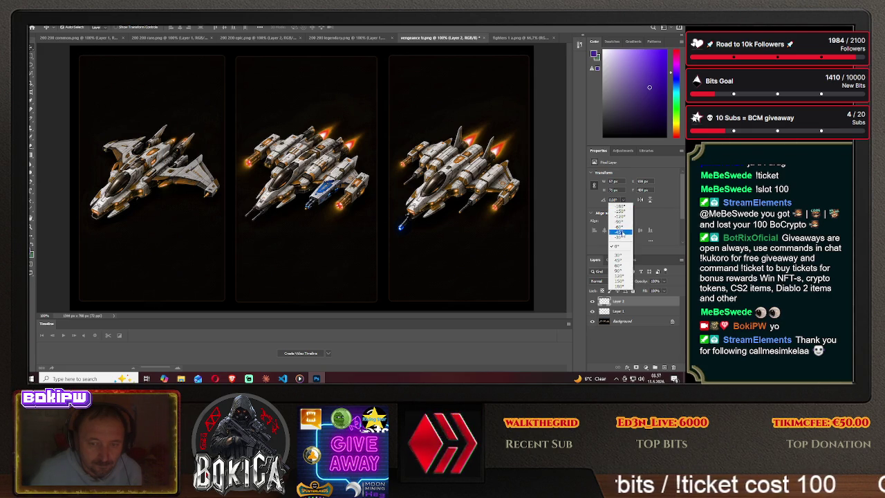
pyautogui.click(621, 232)
pyautogui.click(624, 199)
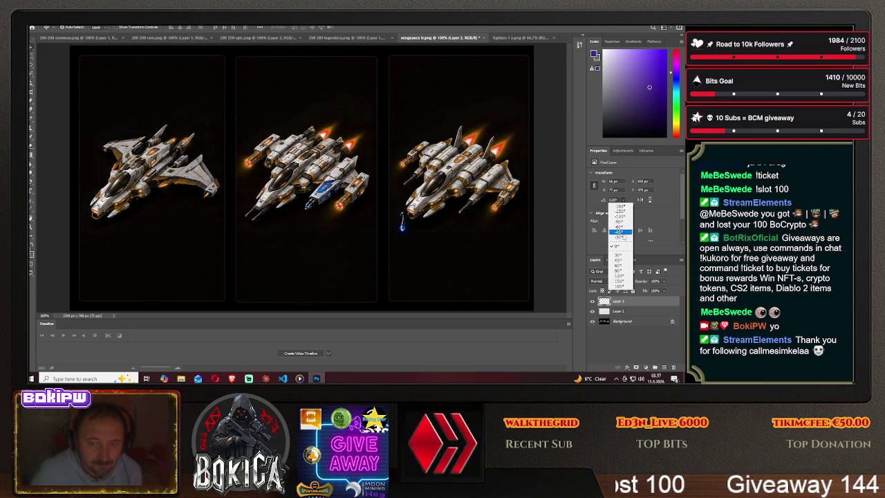
pyautogui.click(620, 233)
pyautogui.click(624, 199)
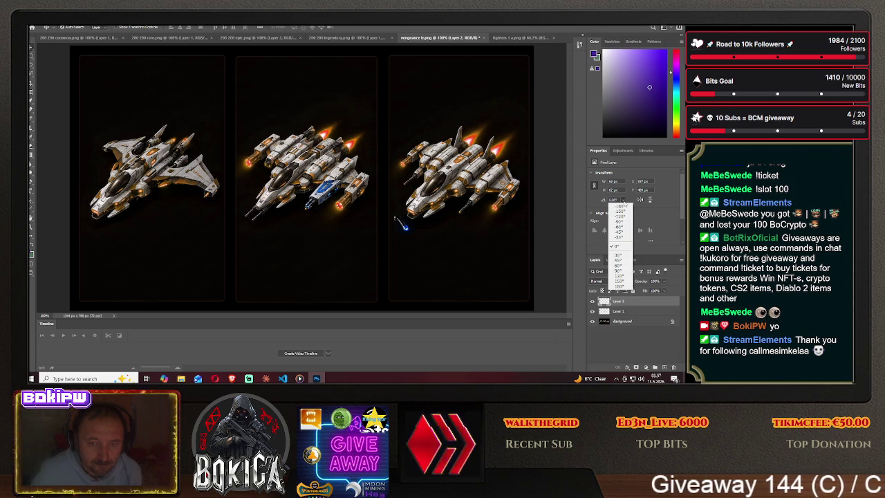
pyautogui.click(623, 264)
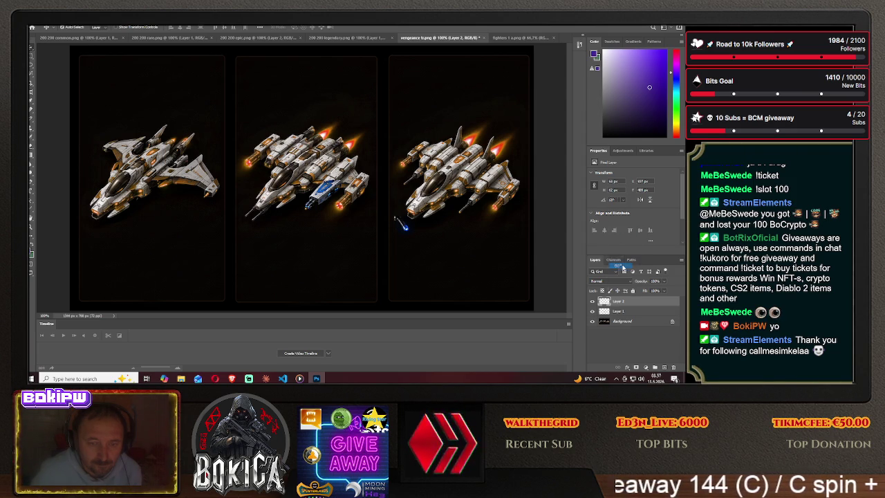
pyautogui.click(623, 199)
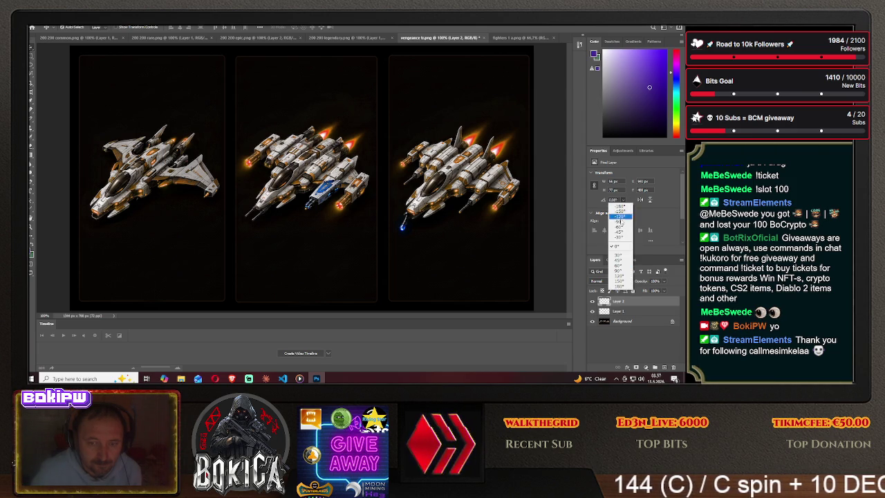
pyautogui.click(620, 222)
pyautogui.click(623, 200)
pyautogui.click(622, 217)
pyautogui.click(623, 200)
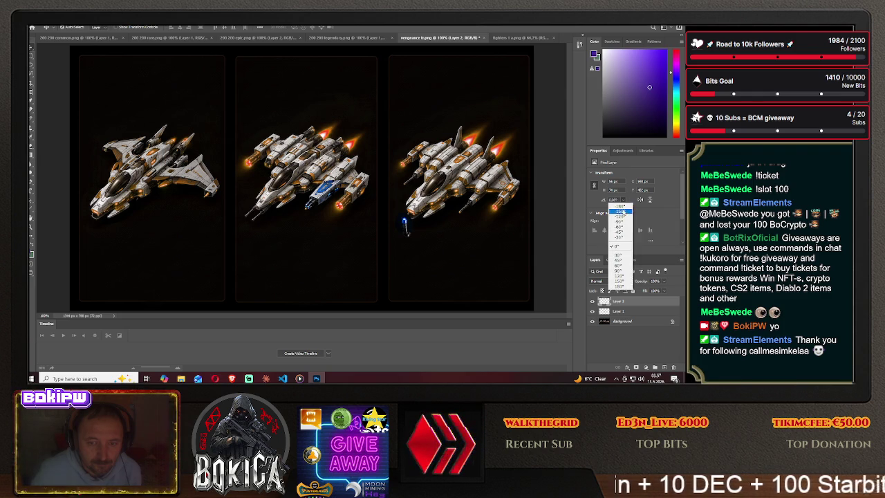
pyautogui.click(623, 200)
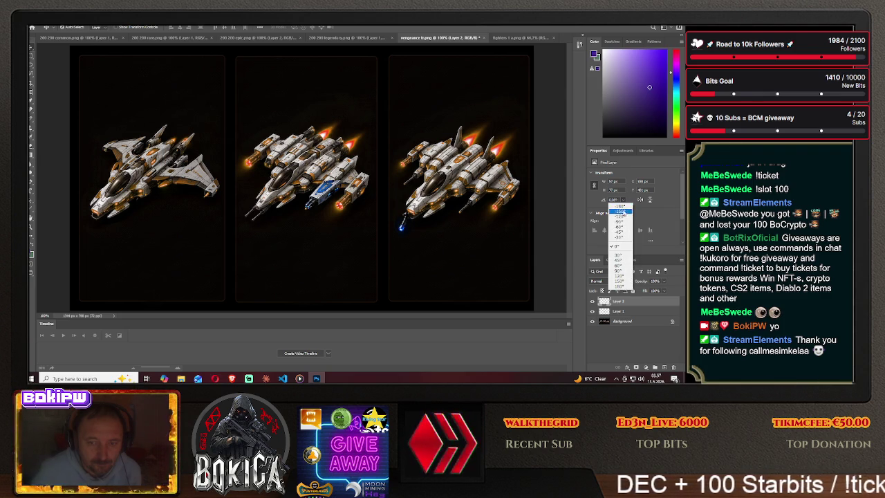
pyautogui.click(623, 209)
pyautogui.click(623, 200)
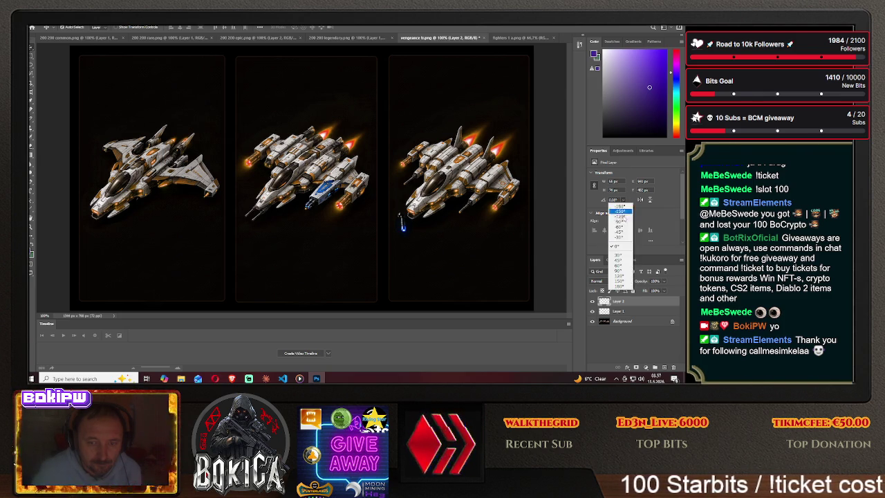
pyautogui.click(623, 211)
pyautogui.click(623, 200)
pyautogui.click(623, 256)
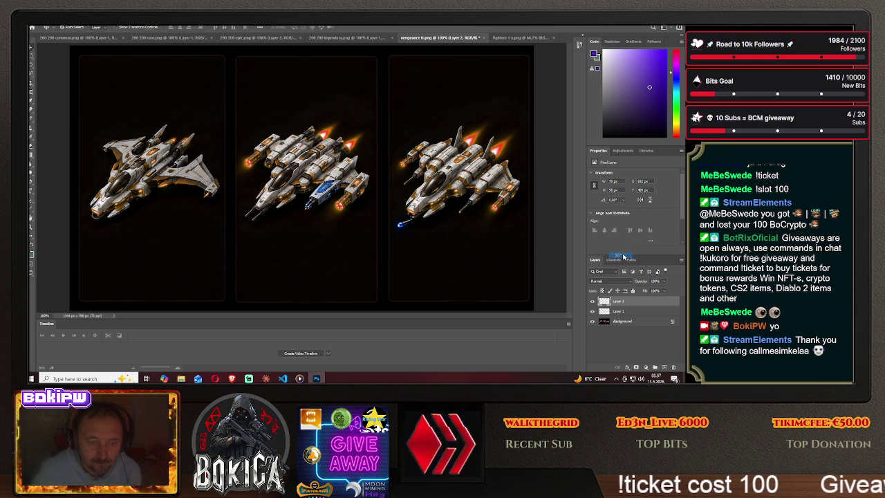
pyautogui.click(623, 200)
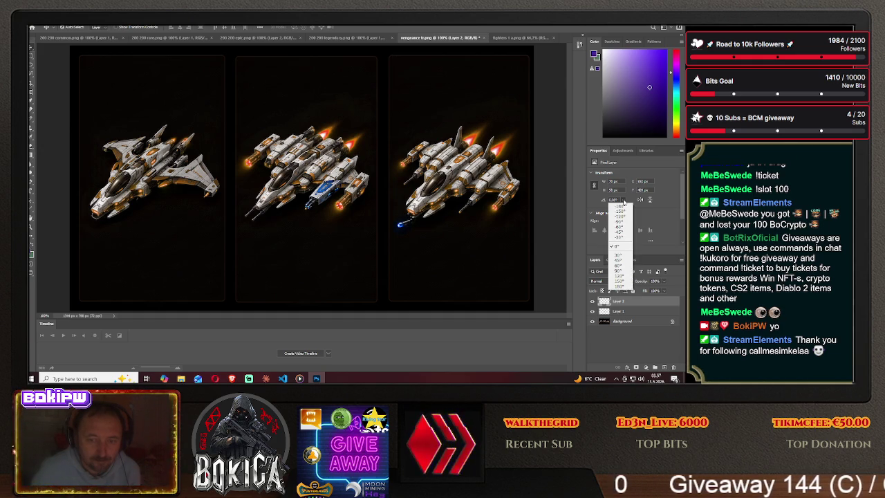
pyautogui.click(623, 201)
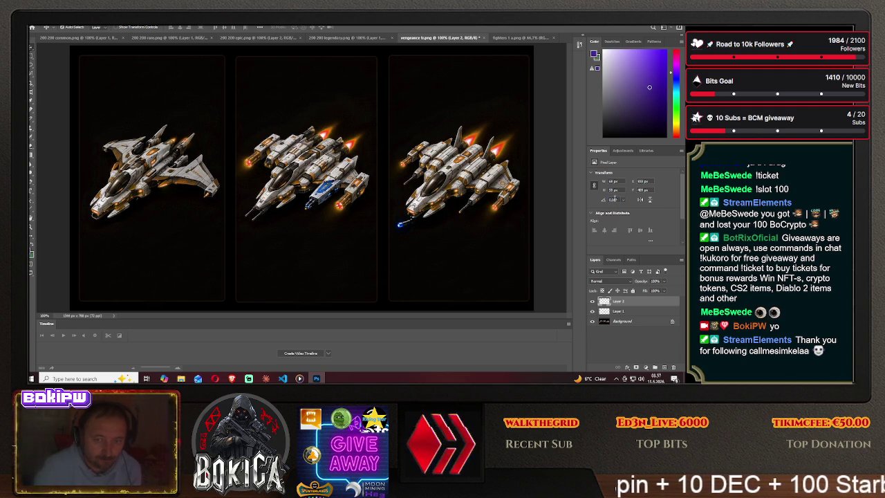
# - Enter a rotation angle of 5, then refine with scrubbing and a -90° preset until it fits
pyautogui.click(613, 199)
pyautogui.write('5')
pyautogui.press('Return')
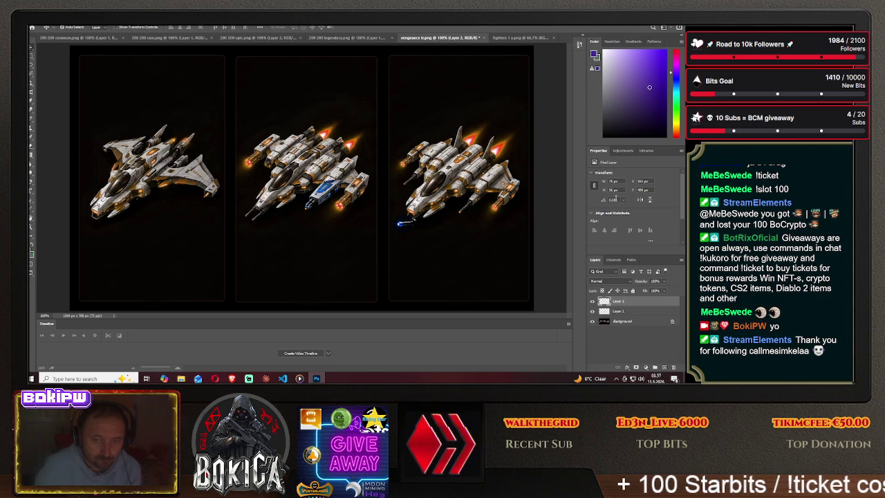
pyautogui.moveTo(602, 200); pyautogui.dragTo(601, 199)
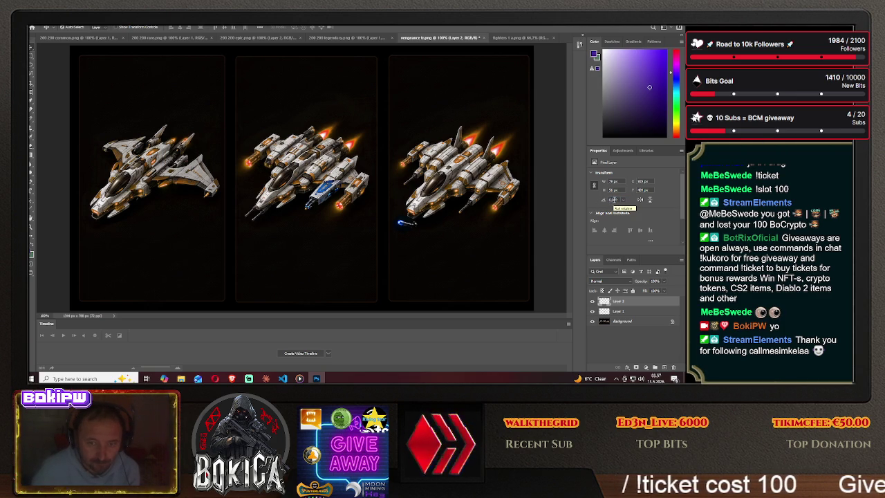
pyautogui.click(622, 200)
pyautogui.click(620, 234)
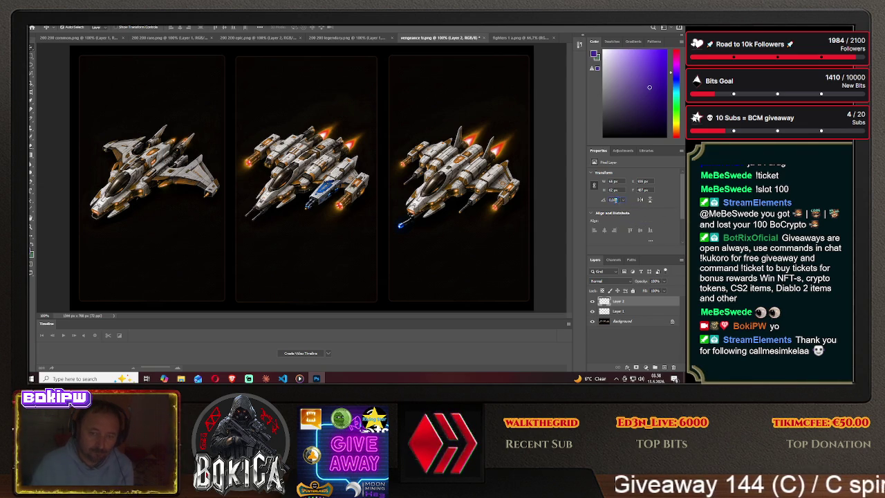
pyautogui.moveTo(609, 202); pyautogui.dragTo(610, 205)
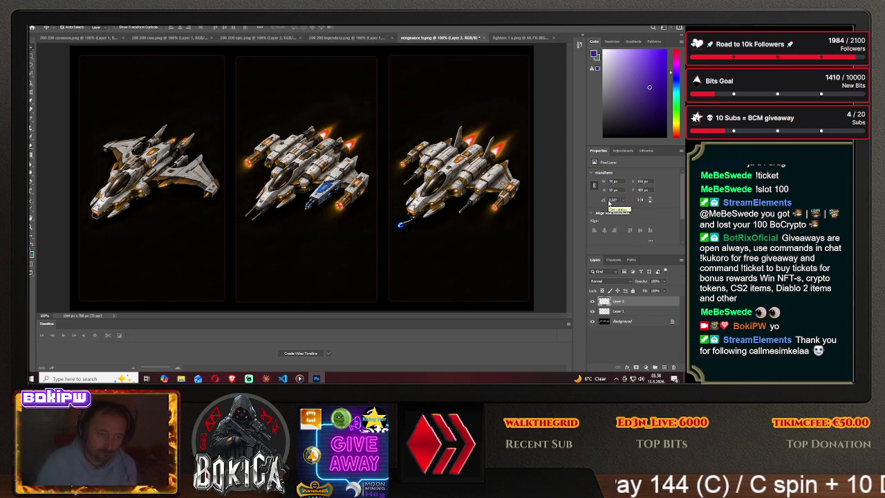
pyautogui.click(623, 201)
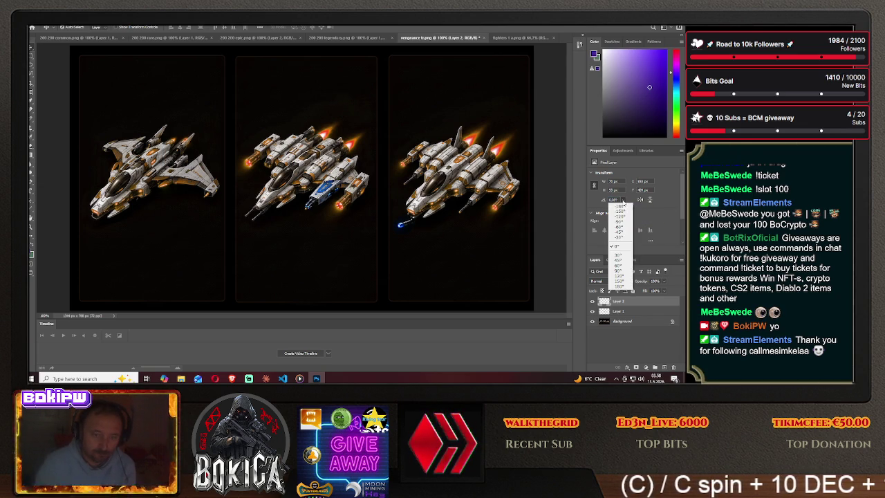
pyautogui.click(622, 238)
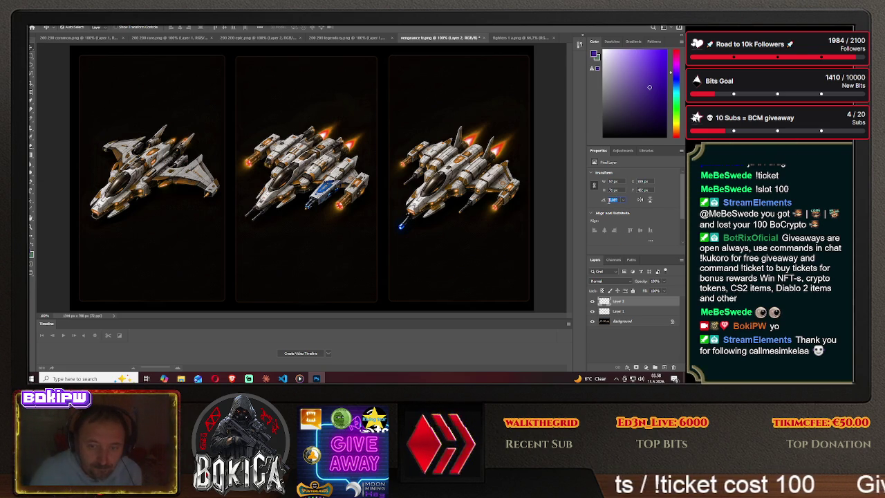
pyautogui.moveTo(609, 200); pyautogui.dragTo(605, 201)
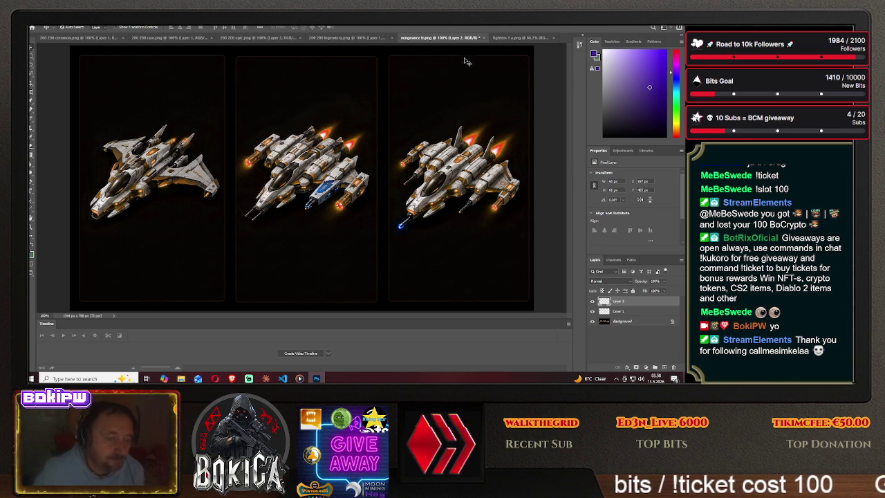
# - Lasso ship III's blue engine piece, drag it onto the middle orange ship, then reopen fighters 1 a.png
pyautogui.click(520, 38)
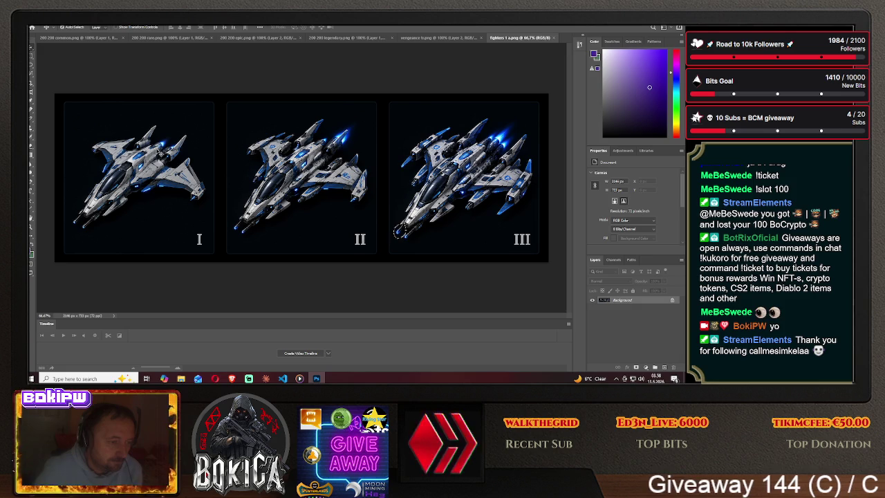
pyautogui.press('m')
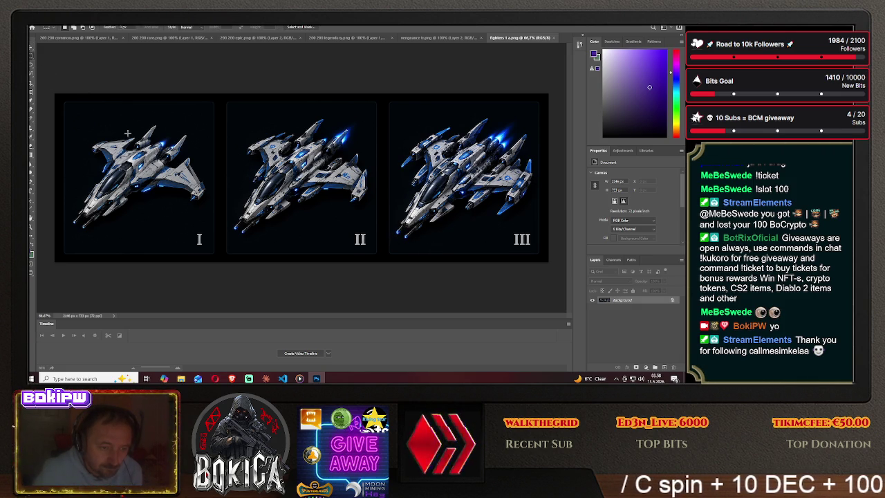
pyautogui.click(29, 69)
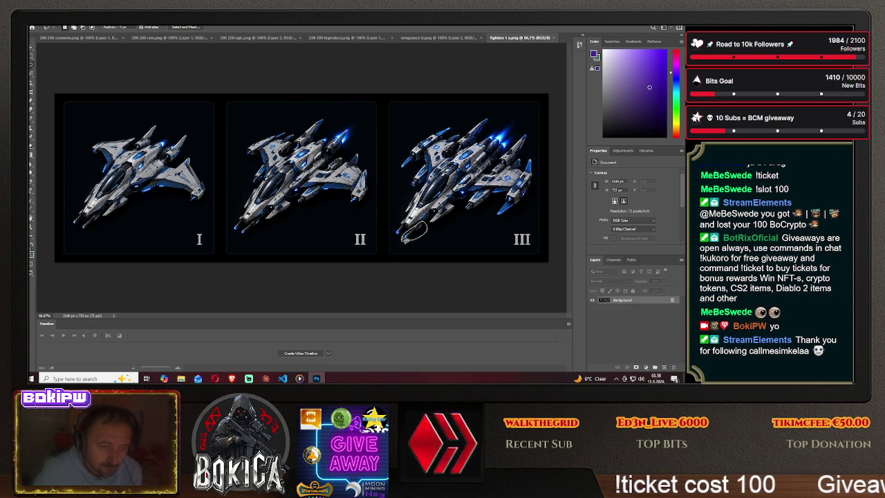
pyautogui.press('v')
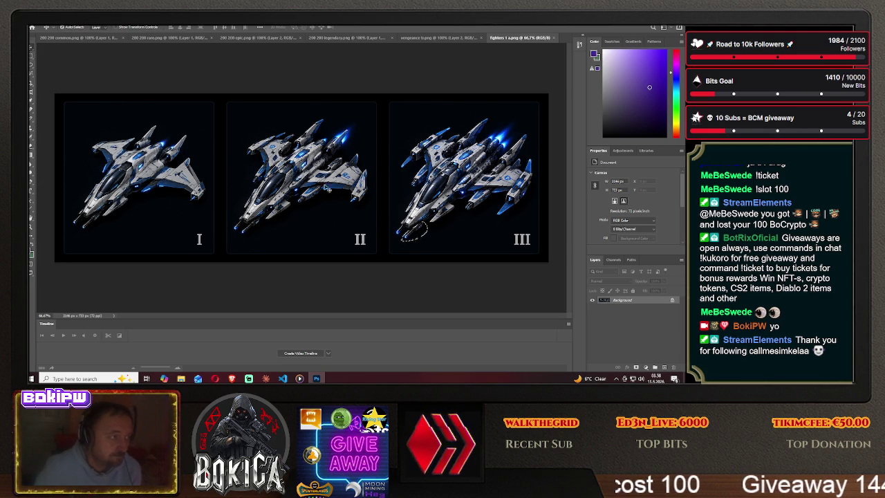
pyautogui.moveTo(426, 237)
pyautogui.mouseDown()
pyautogui.moveTo(451, 65)
pyautogui.moveTo(436, 231)
pyautogui.mouseUp()
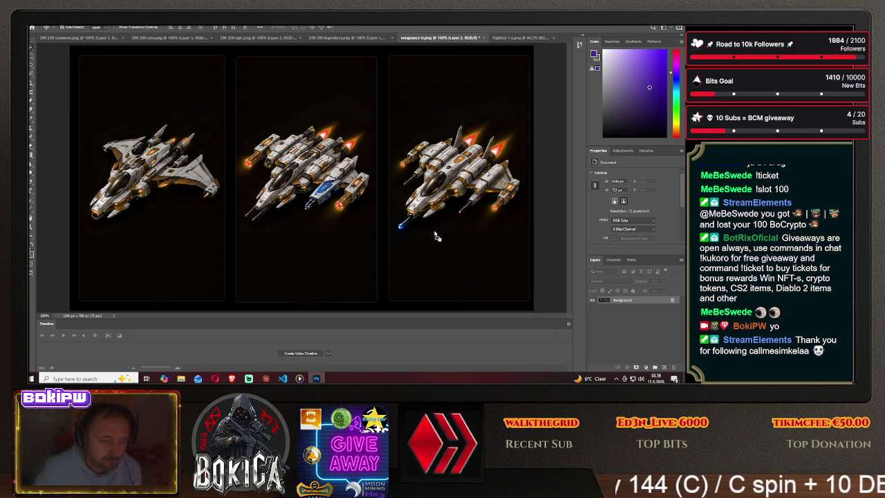
pyautogui.moveTo(437, 239)
pyautogui.mouseDown()
pyautogui.moveTo(283, 237)
pyautogui.moveTo(266, 214)
pyautogui.mouseUp()
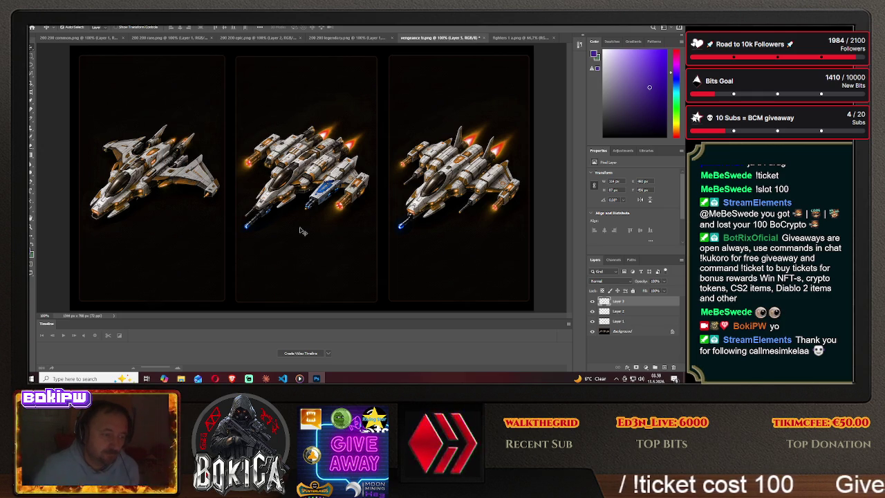
pyautogui.click(512, 37)
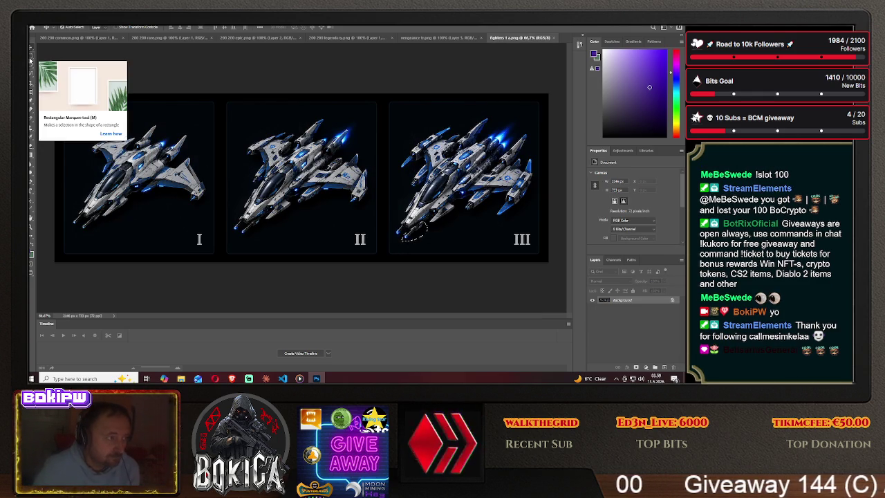
# - Lasso another blue piece under ship III and place it as Layer 4 beneath the middle ship's left gun
pyautogui.click(30, 60)
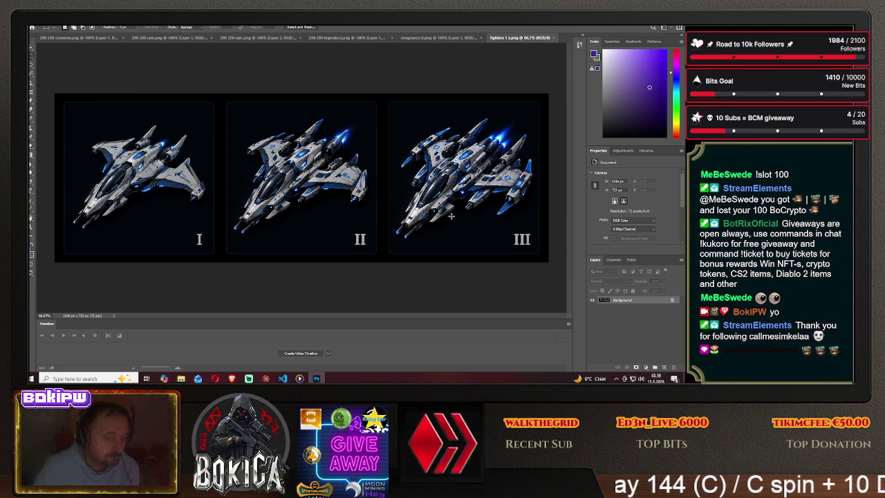
pyautogui.press('l')
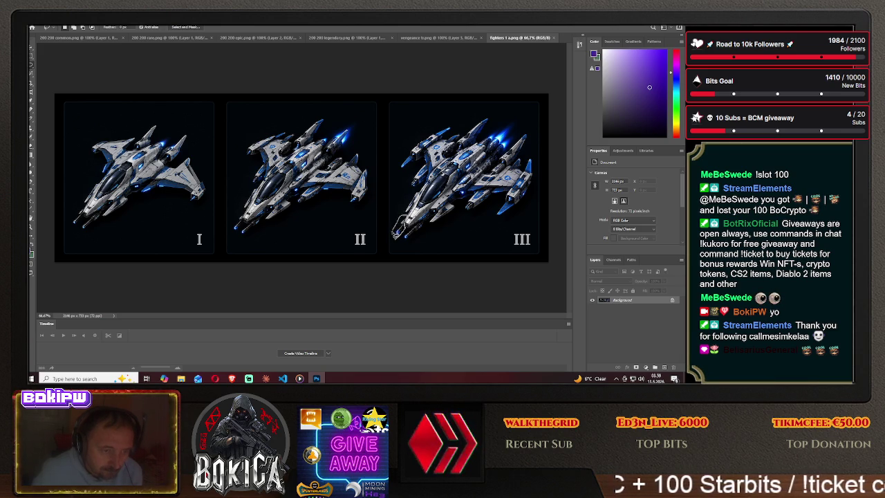
pyautogui.press('v')
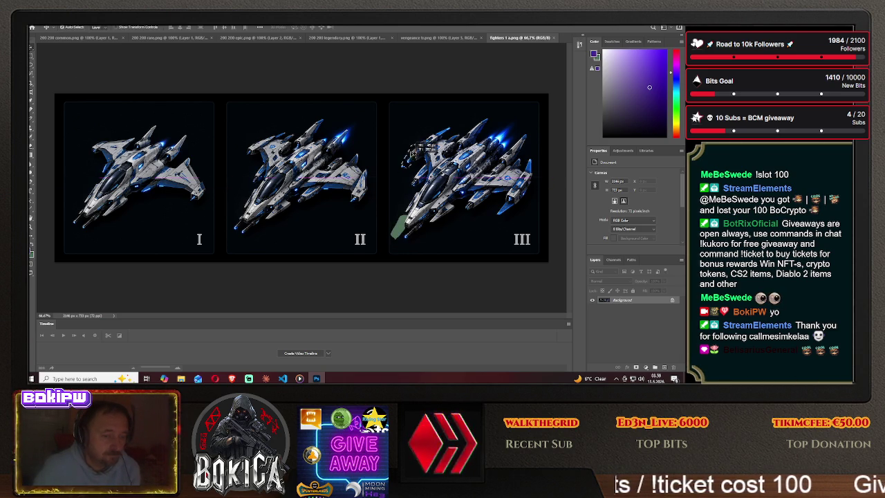
pyautogui.click(444, 39)
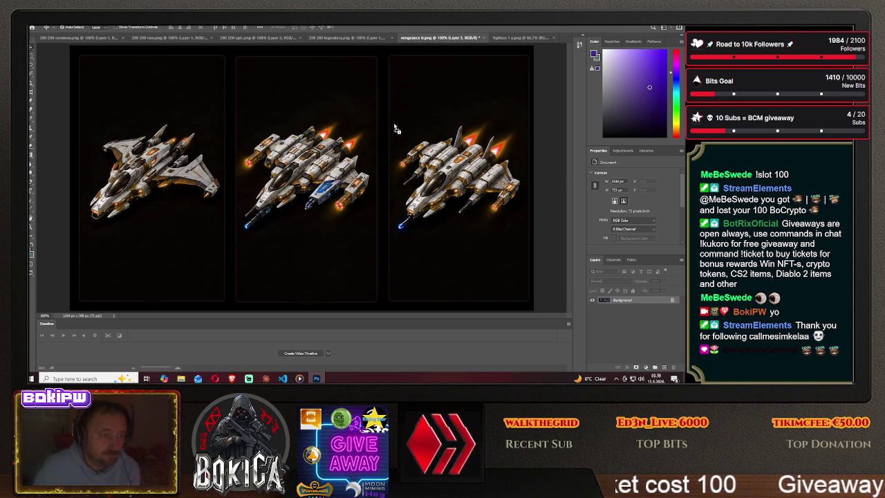
pyautogui.click(302, 231)
pyautogui.moveTo(304, 227); pyautogui.dragTo(247, 213)
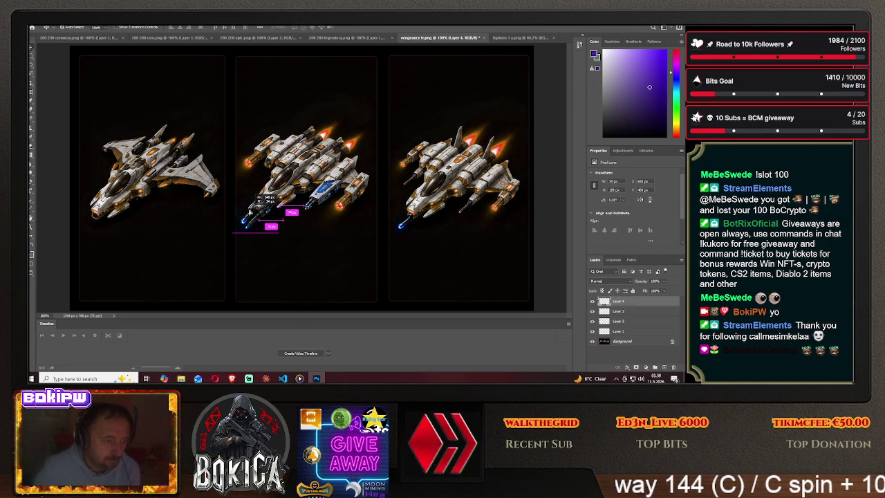
pyautogui.moveTo(248, 212); pyautogui.dragTo(254, 208)
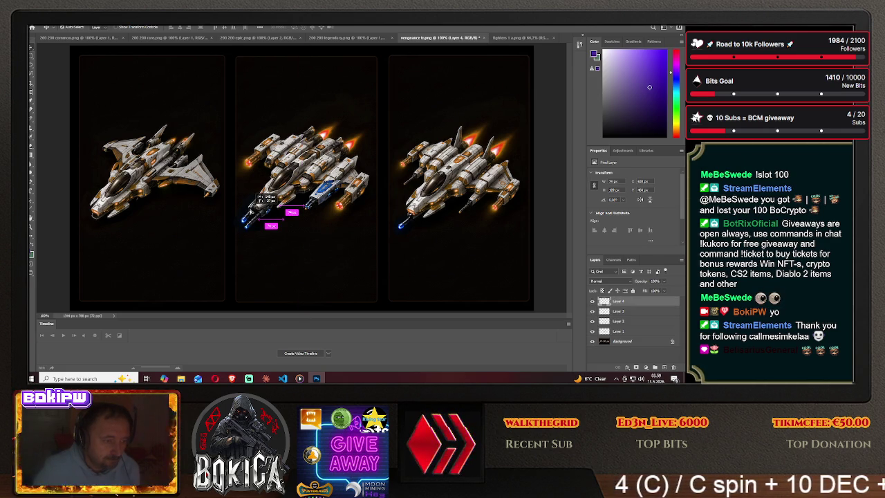